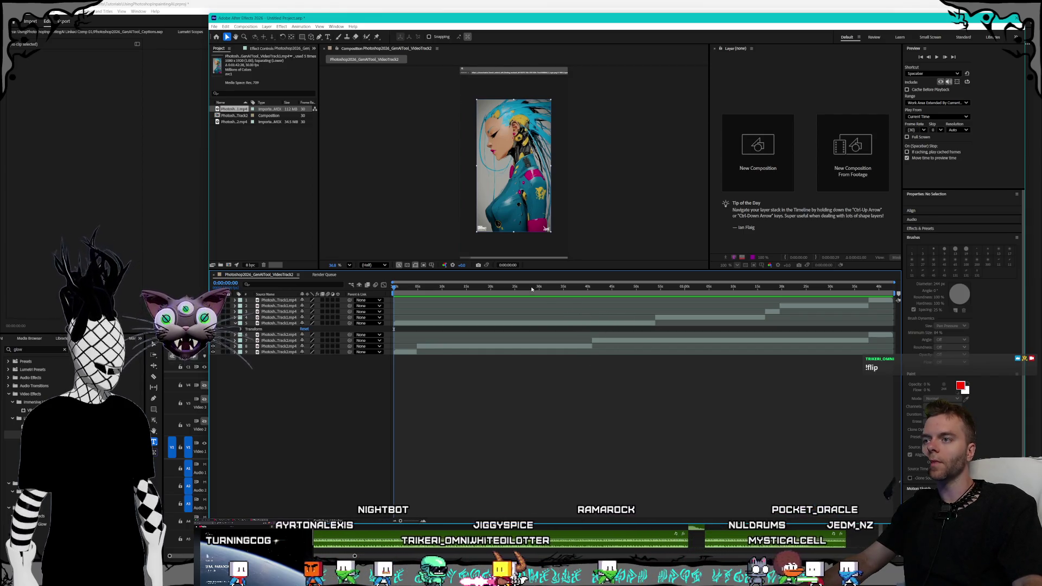
# Scrub through the footage to preview the clips up to the models-menu frame
pyautogui.click(877, 285)
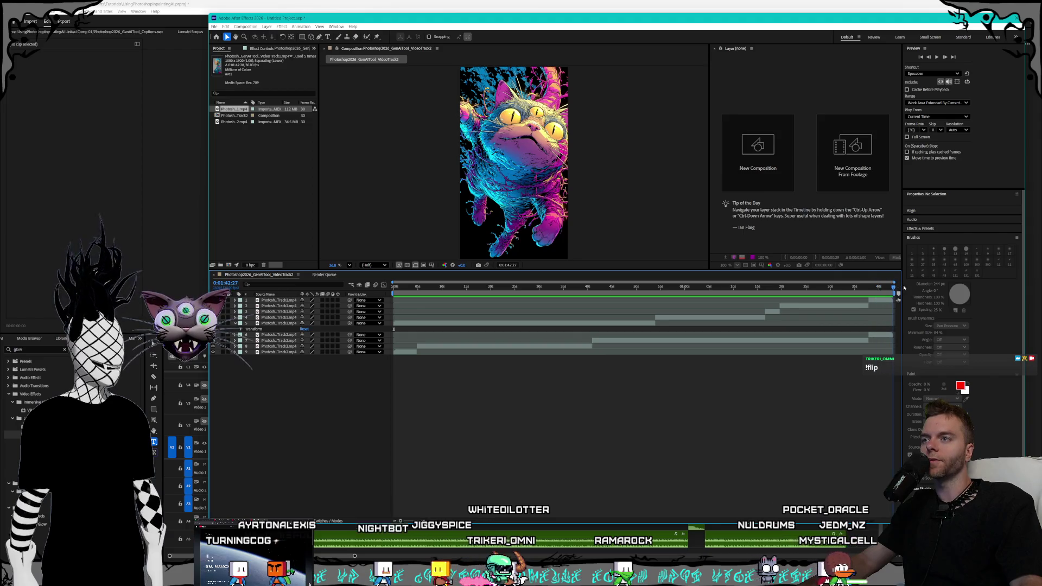
pyautogui.moveTo(877, 283)
pyautogui.mouseDown()
pyautogui.moveTo(645, 280)
pyautogui.moveTo(364, 249)
pyautogui.mouseUp()
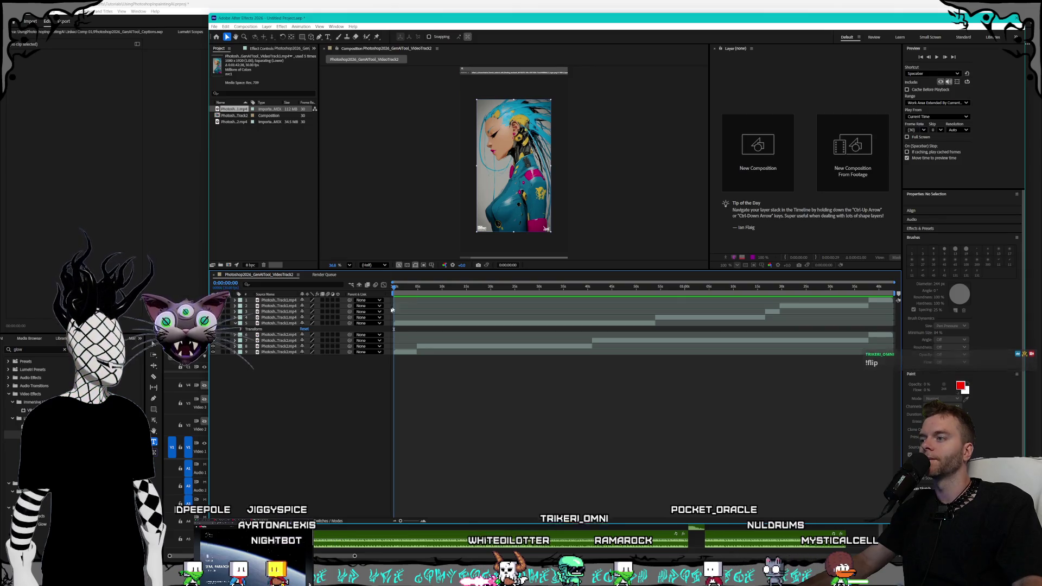
pyautogui.click(399, 323)
pyautogui.click(411, 287)
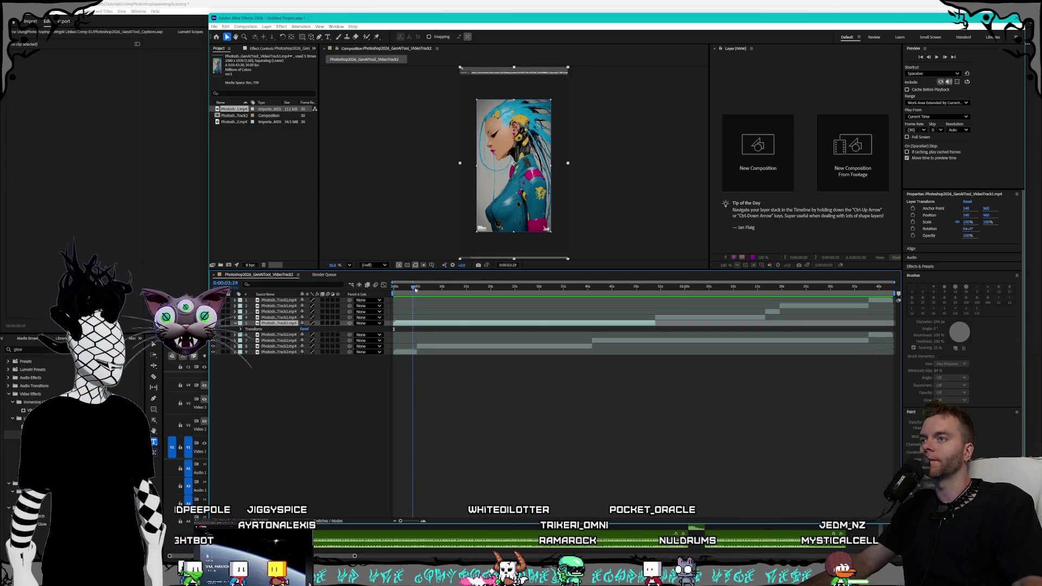
pyautogui.moveTo(458, 292); pyautogui.dragTo(640, 292)
pyautogui.click(557, 288)
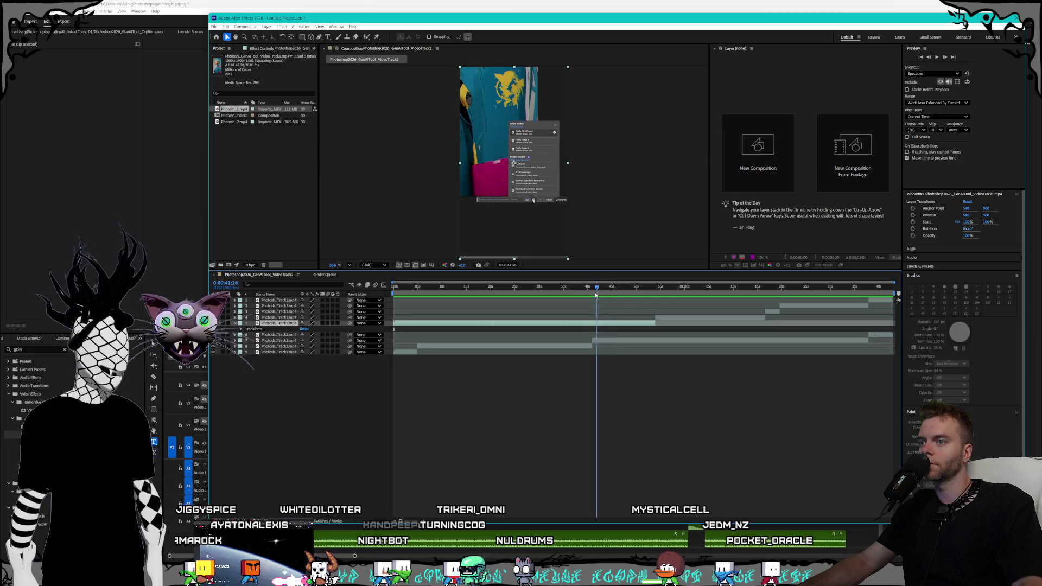
# Move the five Track1 layers below the Track2 layers and preview the reordered clips
pyautogui.moveTo(557, 287); pyautogui.dragTo(553, 287)
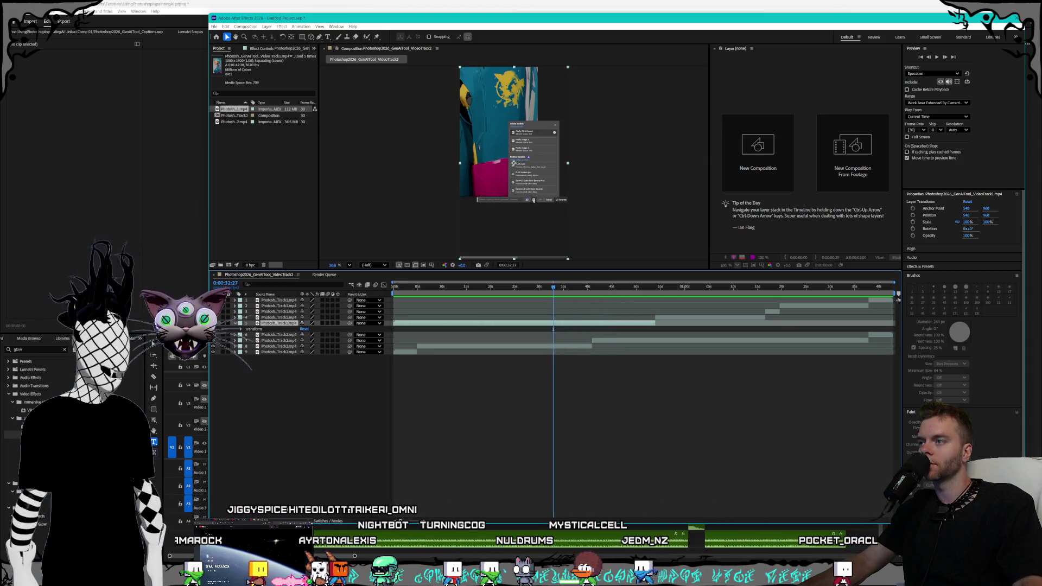
pyautogui.keyDown('shift'); pyautogui.click(279, 300); pyautogui.keyUp('shift')
pyautogui.moveTo(279, 301); pyautogui.dragTo(276, 383)
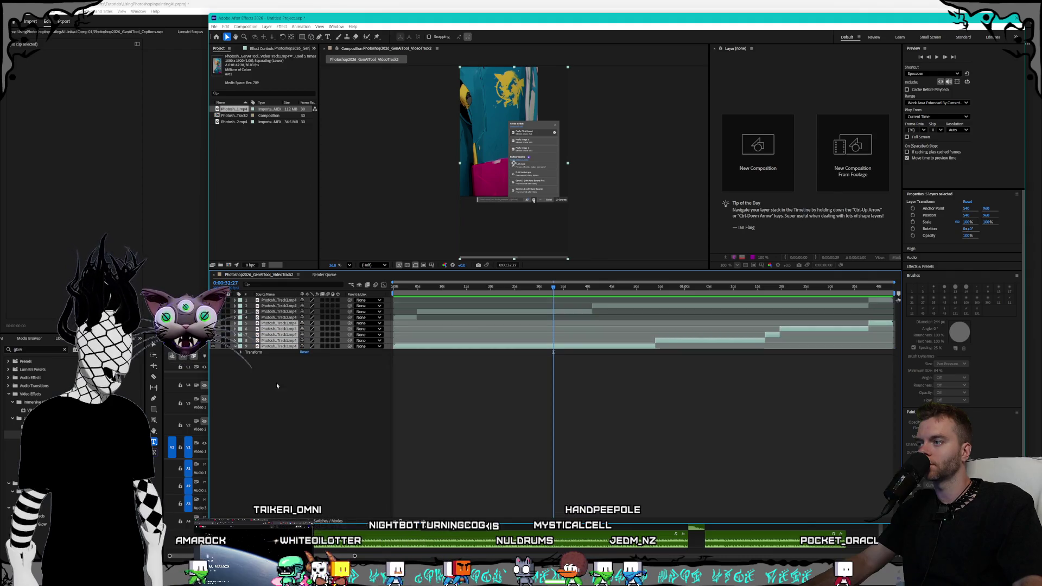
pyautogui.click(439, 286)
pyautogui.moveTo(515, 293); pyautogui.dragTo(867, 297)
# Return to the composition start and delete the four Track2 layers
pyautogui.press('Home')
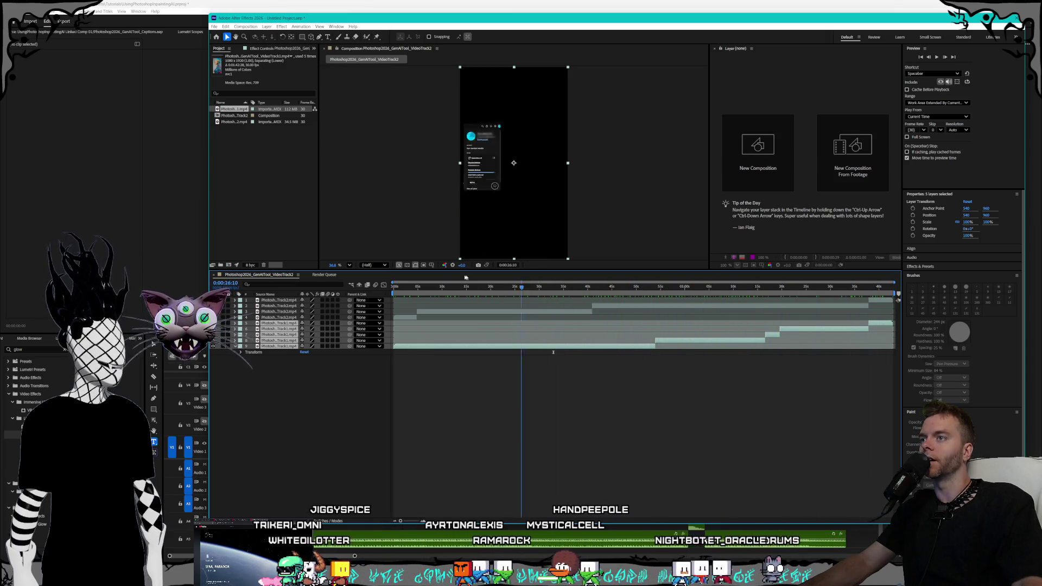
pyautogui.click(276, 317)
pyautogui.keyDown('shift'); pyautogui.click(277, 300); pyautogui.keyUp('shift')
pyautogui.press('Delete')
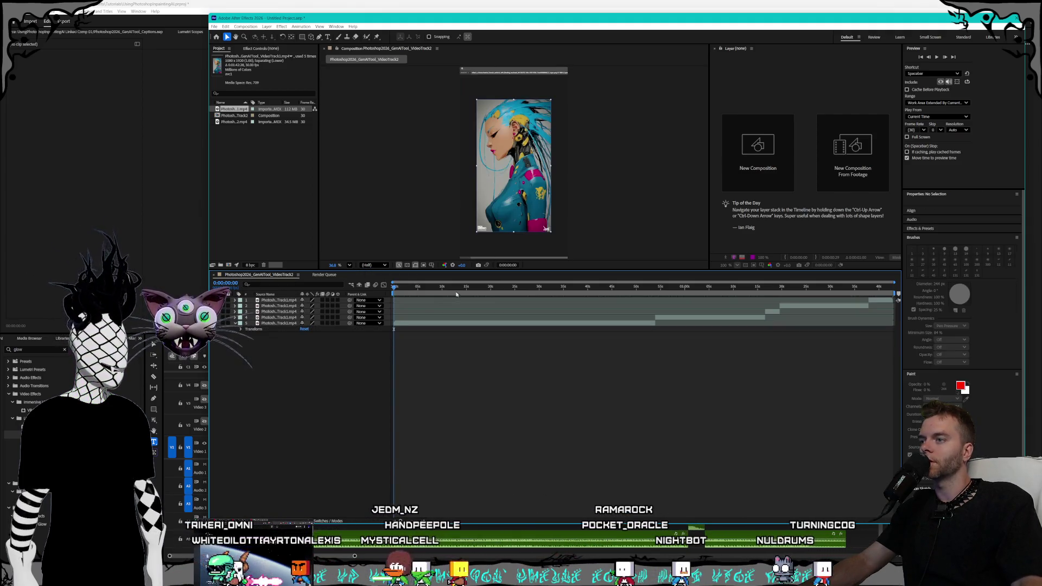
# Set the current time to the frame where the AI models menu appears
pyautogui.click(475, 288)
pyautogui.click(552, 293)
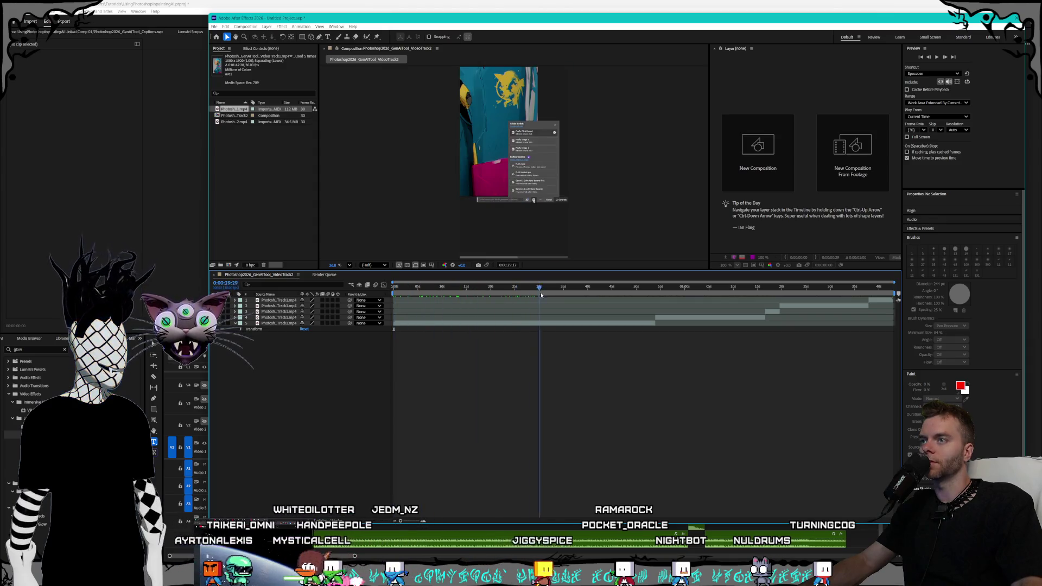
pyautogui.moveTo(521, 296)
pyautogui.mouseDown()
pyautogui.moveTo(509, 297)
pyautogui.moveTo(528, 298)
pyautogui.mouseUp()
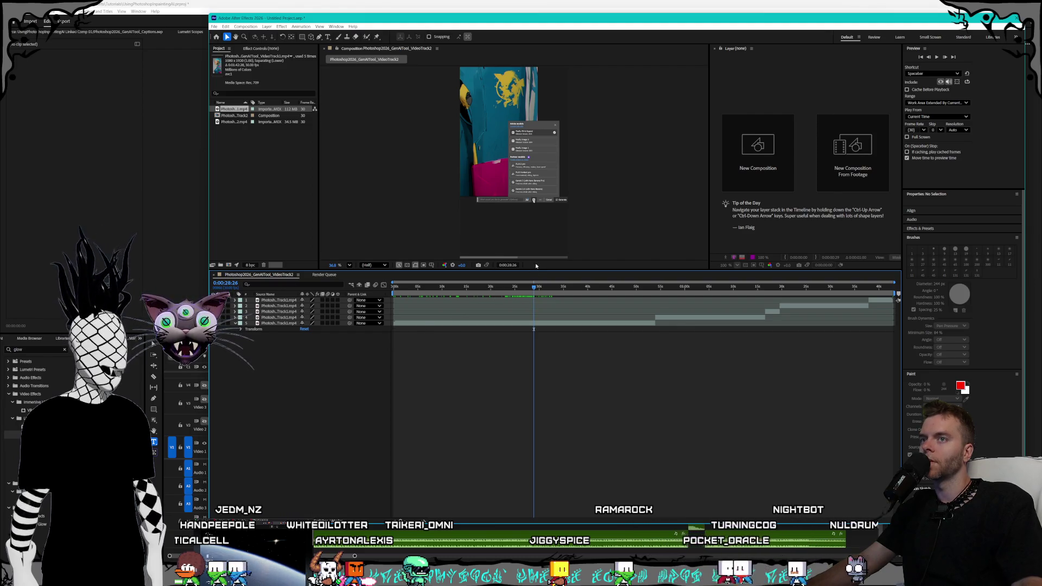
# Browse the bottom video layer's Effect menu, then dismiss it and deselect the layer
pyautogui.click(279, 324)
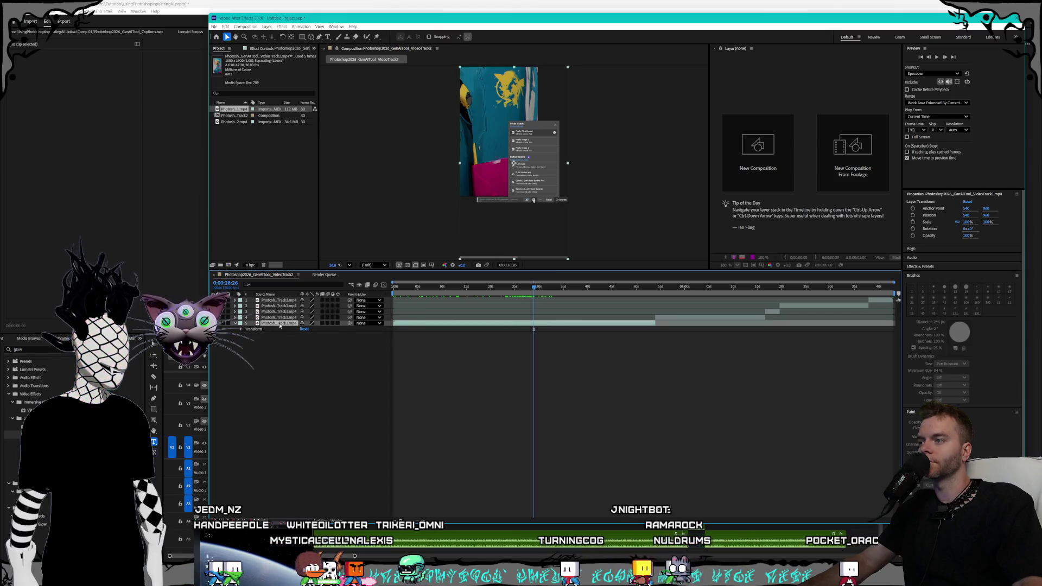
pyautogui.rightClick(279, 324)
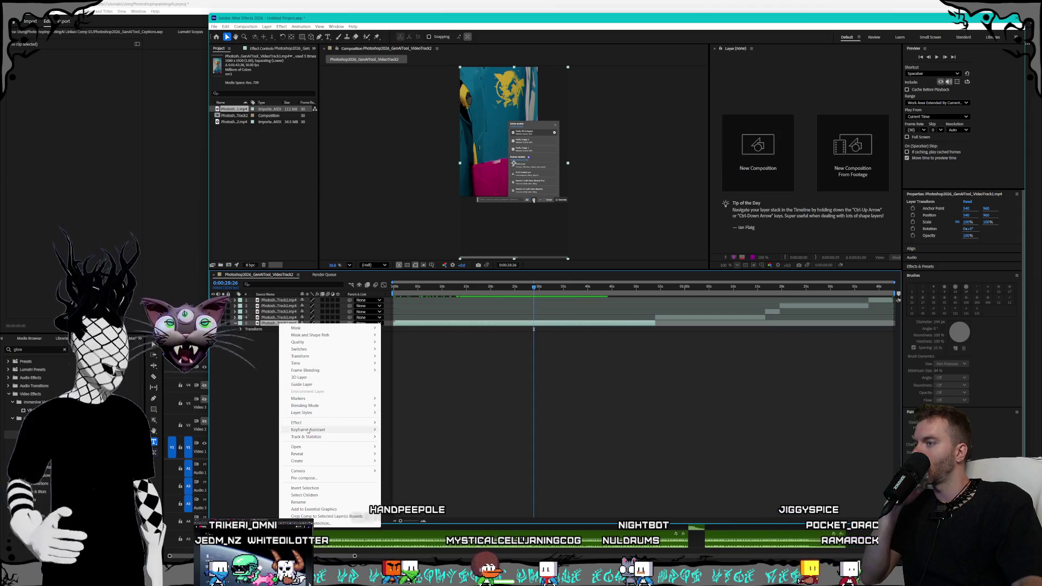
pyautogui.moveTo(309, 423)
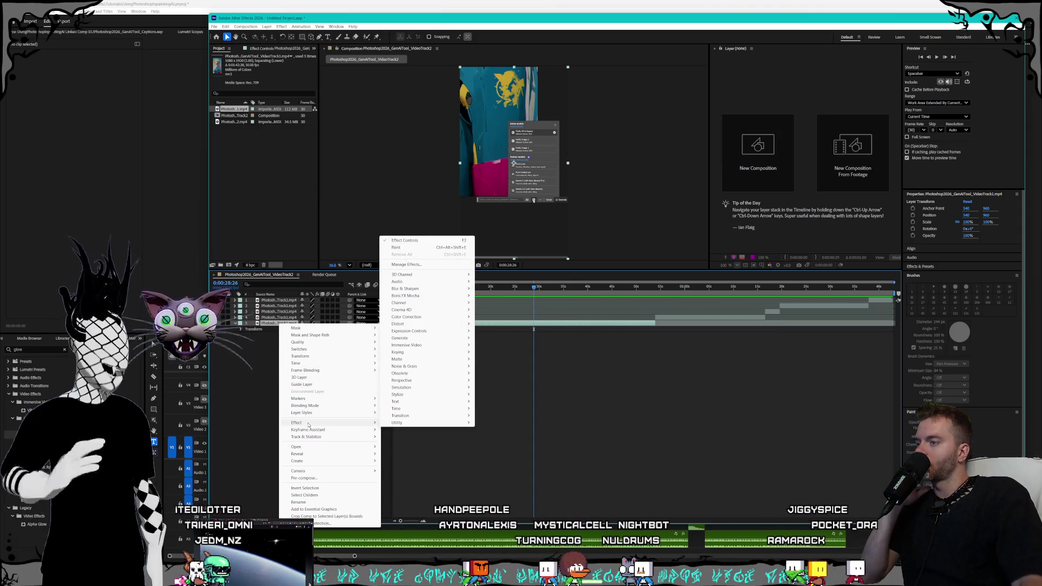
pyautogui.click(256, 403)
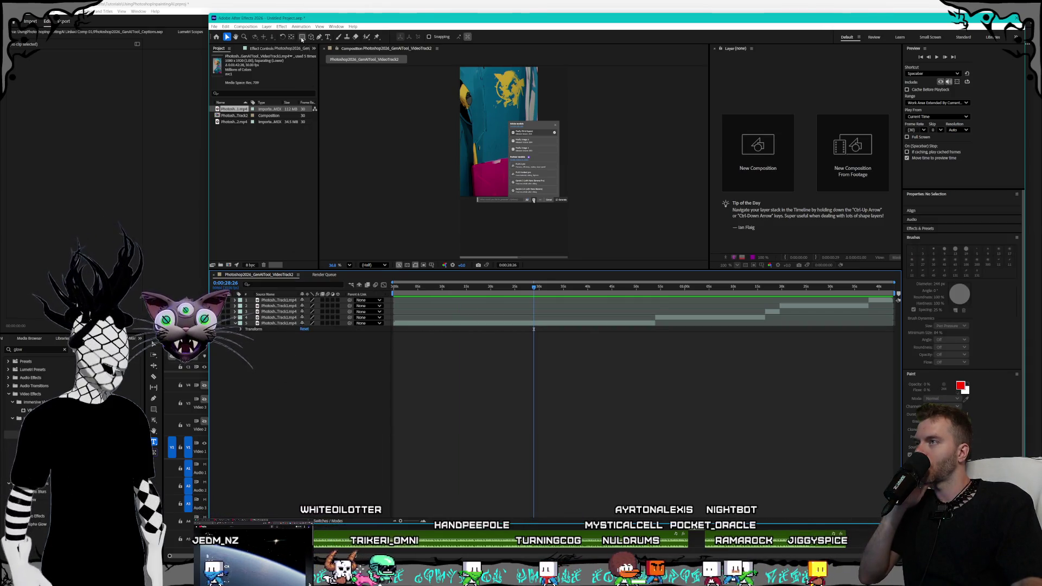
# Draw a rectangle over the model menu and delay its layer's in-point to that moment
pyautogui.click(302, 37)
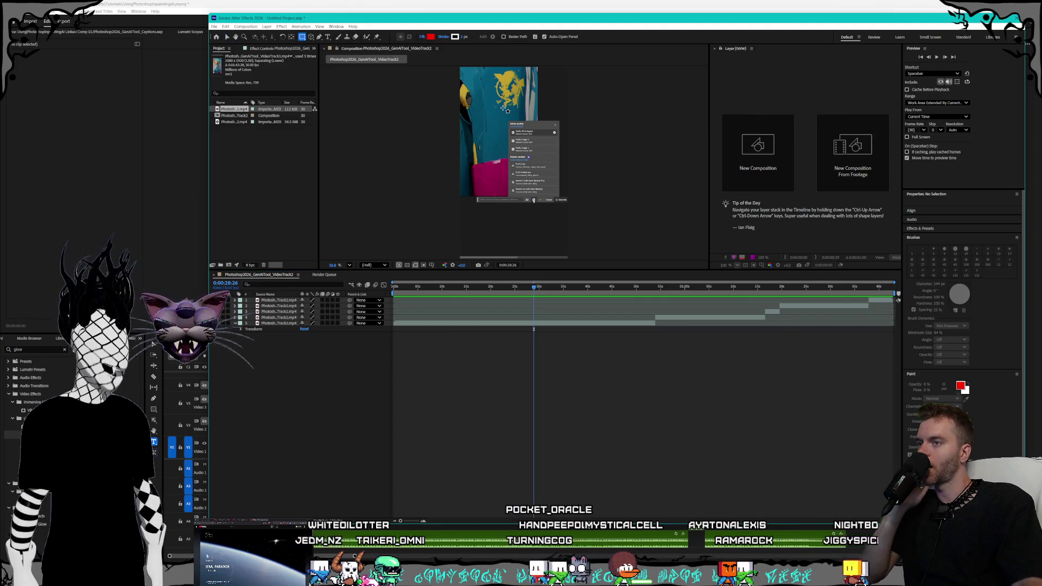
pyautogui.moveTo(502, 108)
pyautogui.mouseDown()
pyautogui.moveTo(576, 233)
pyautogui.moveTo(537, 233)
pyautogui.moveTo(577, 214)
pyautogui.moveTo(675, 242)
pyautogui.moveTo(352, 163)
pyautogui.moveTo(567, 205)
pyautogui.moveTo(522, 187)
pyautogui.moveTo(535, 137)
pyautogui.moveTo(565, 153)
pyautogui.mouseUp()
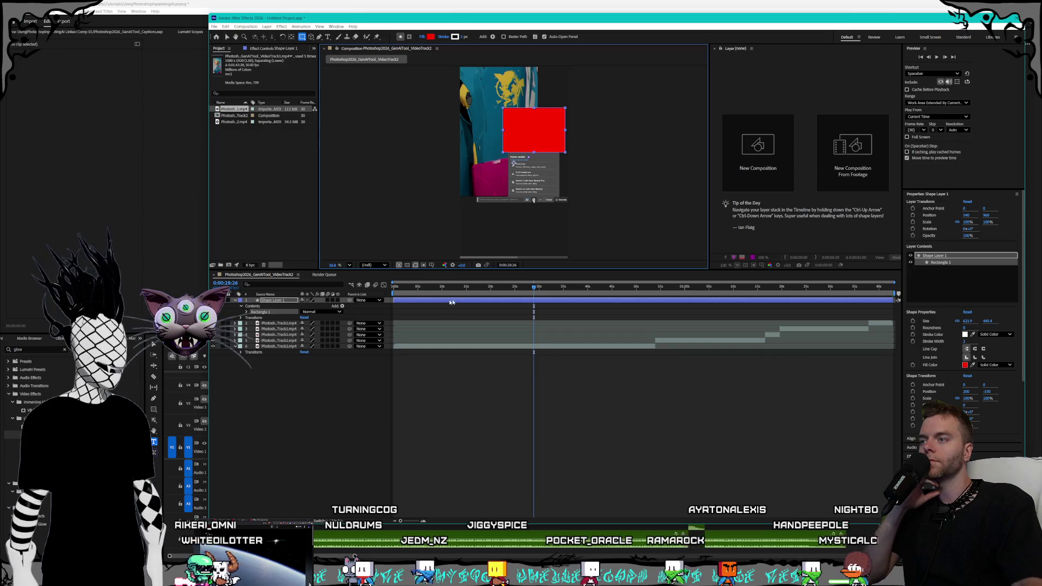
pyautogui.moveTo(394, 300); pyautogui.dragTo(529, 302)
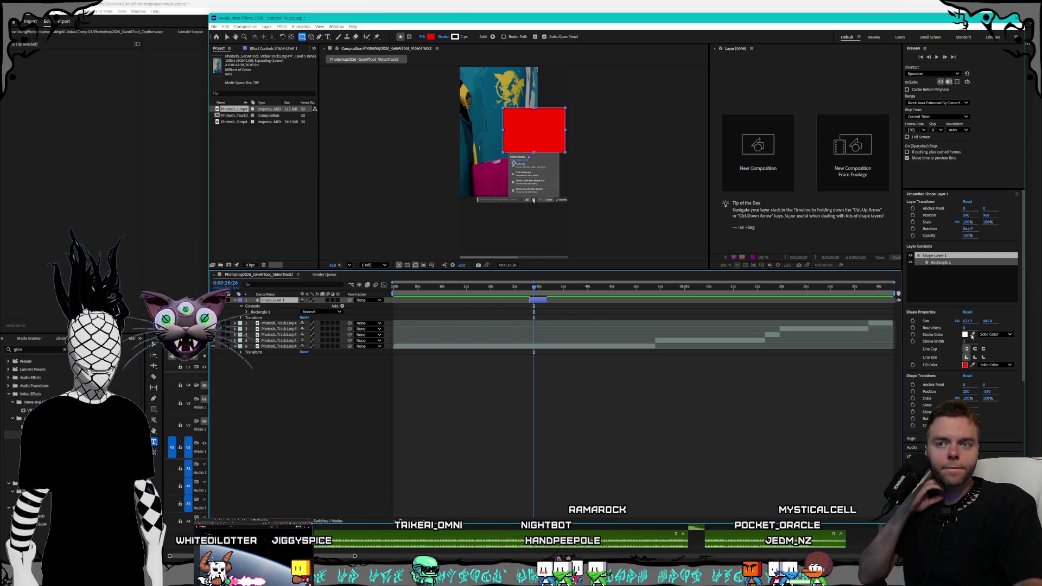
pyautogui.click(965, 365)
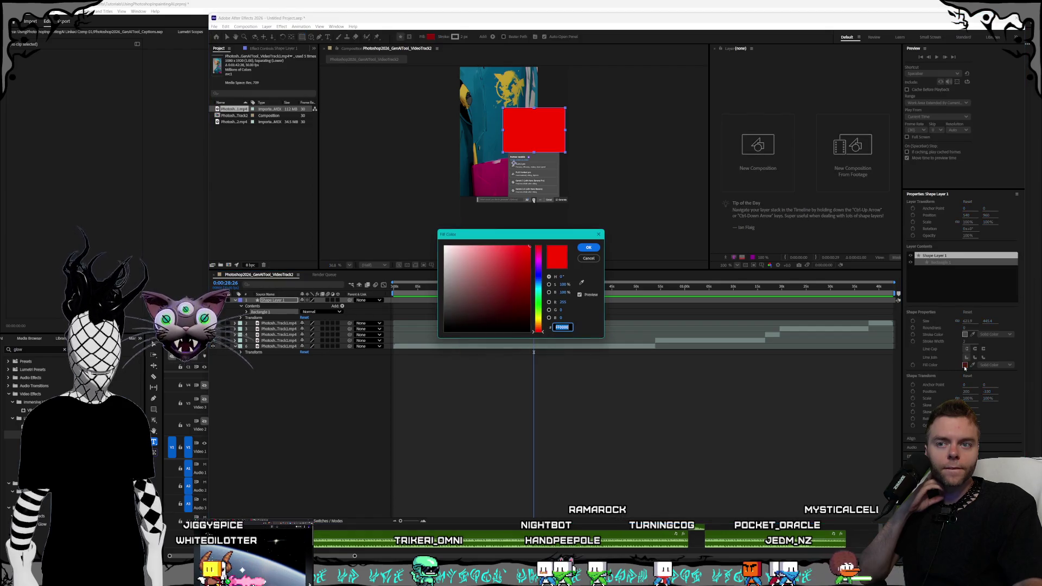
# Give the rectangle no fill, a cyan stroke and a 10 px stroke width
pyautogui.click(597, 236)
pyautogui.click(998, 365)
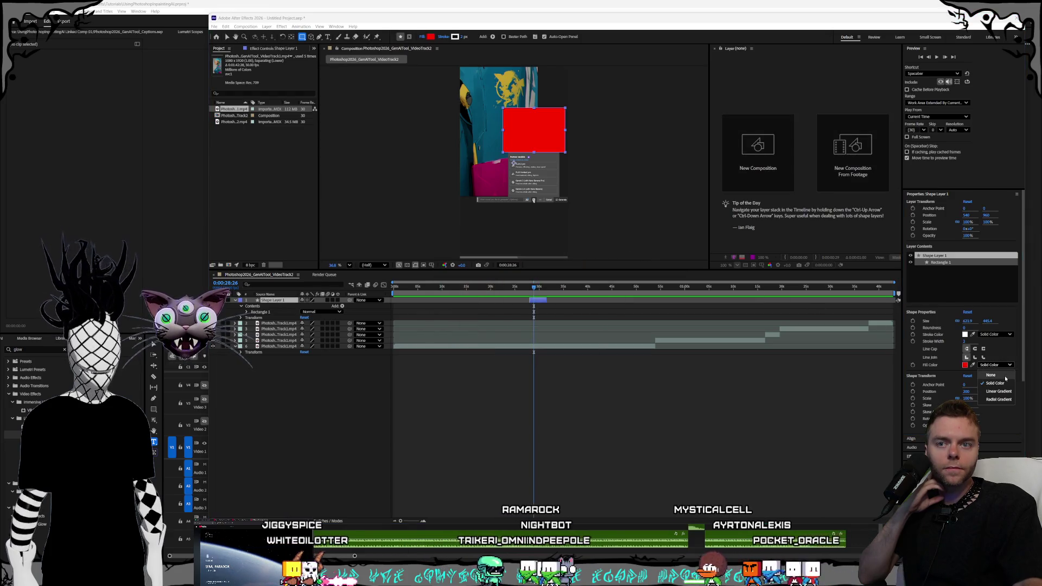
pyautogui.click(1004, 375)
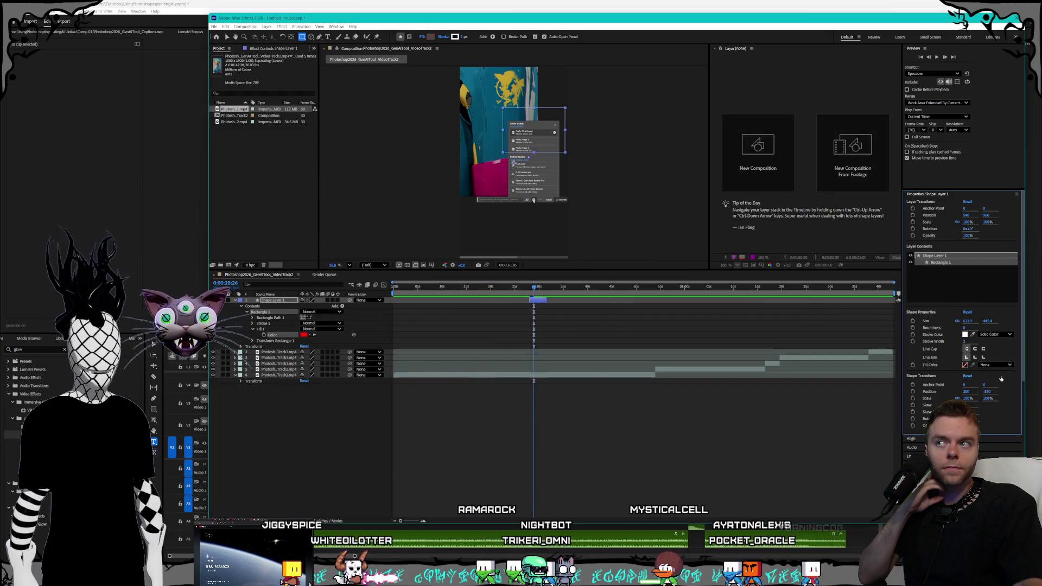
pyautogui.click(965, 335)
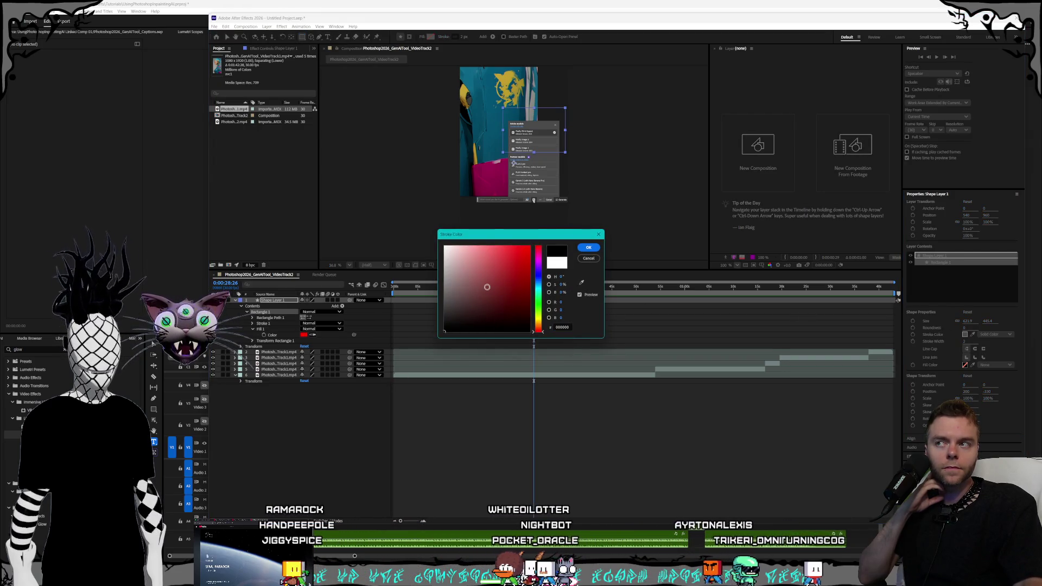
pyautogui.click(539, 287)
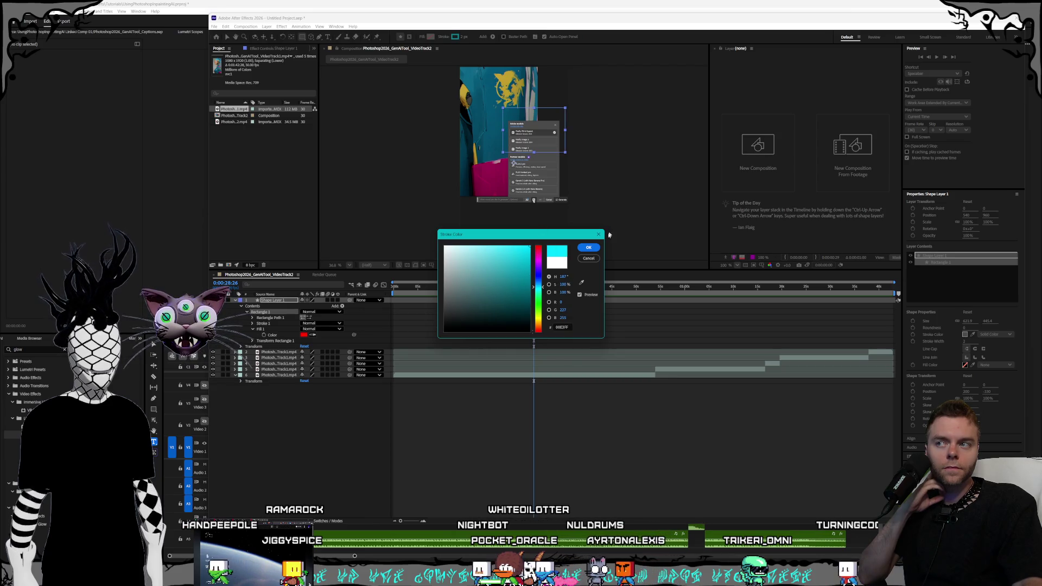
pyautogui.click(589, 248)
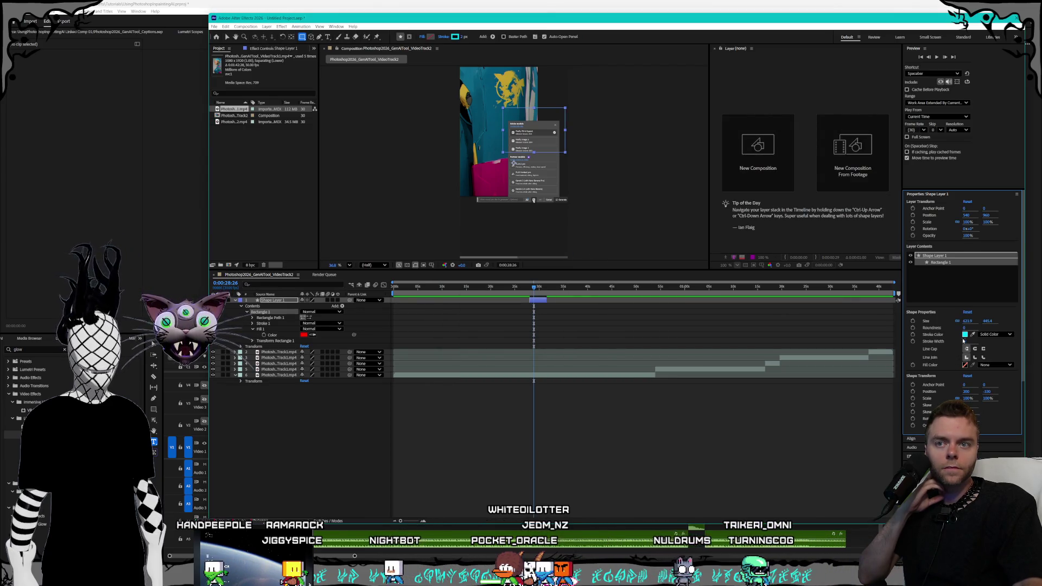
pyautogui.write('5')
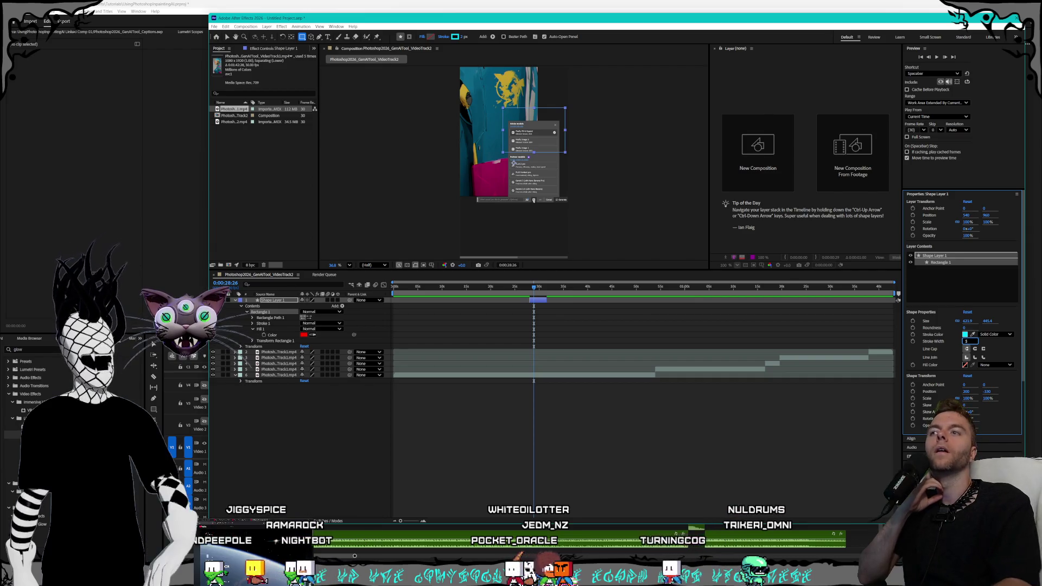
pyautogui.press('Return')
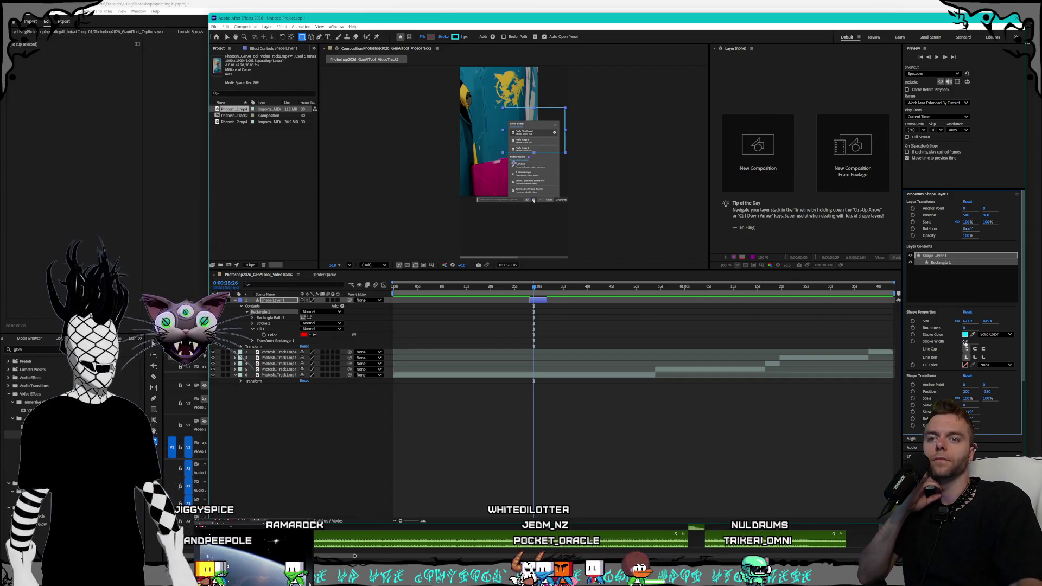
pyautogui.write('10')
pyautogui.press('Return')
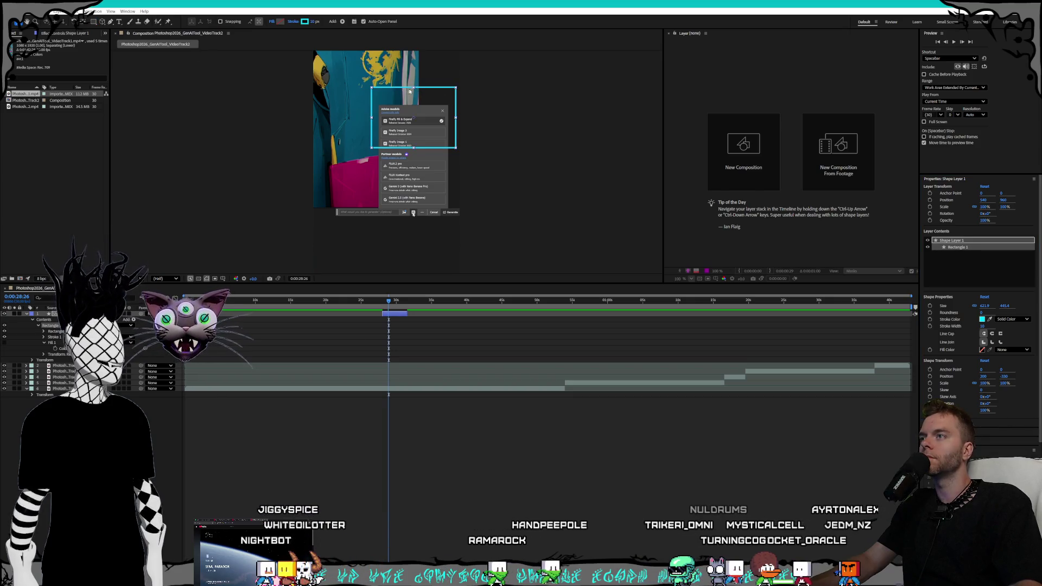
# Resize the outline rectangle vertically and undo an accidentally drawn second rectangle
pyautogui.moveTo(414, 89); pyautogui.dragTo(415, 98)
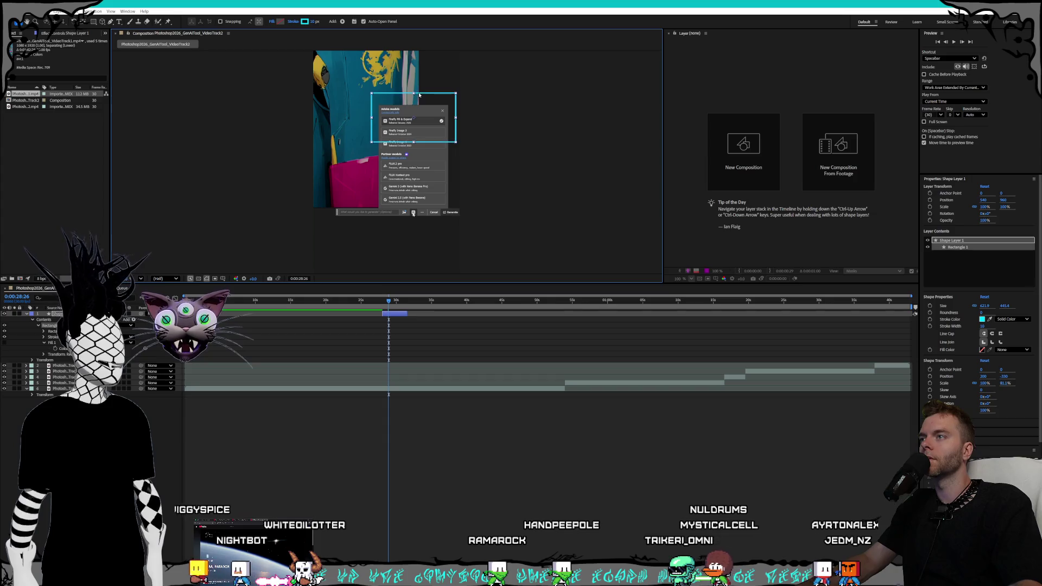
pyautogui.click(455, 101)
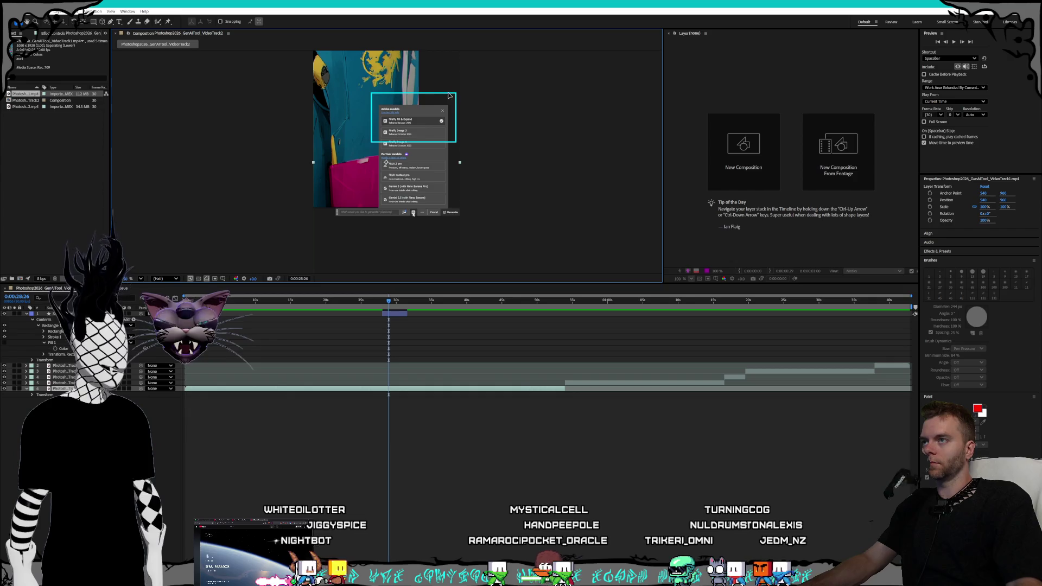
pyautogui.click(454, 101)
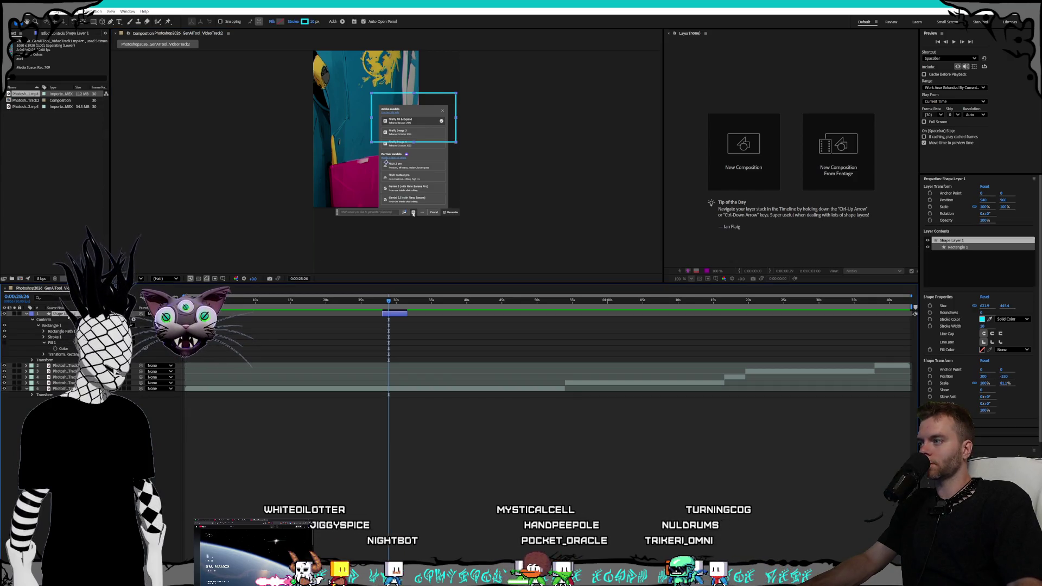
pyautogui.moveTo(413, 144)
pyautogui.mouseDown()
pyautogui.moveTo(413, 156)
pyautogui.moveTo(413, 144)
pyautogui.mouseUp()
pyautogui.click(94, 22)
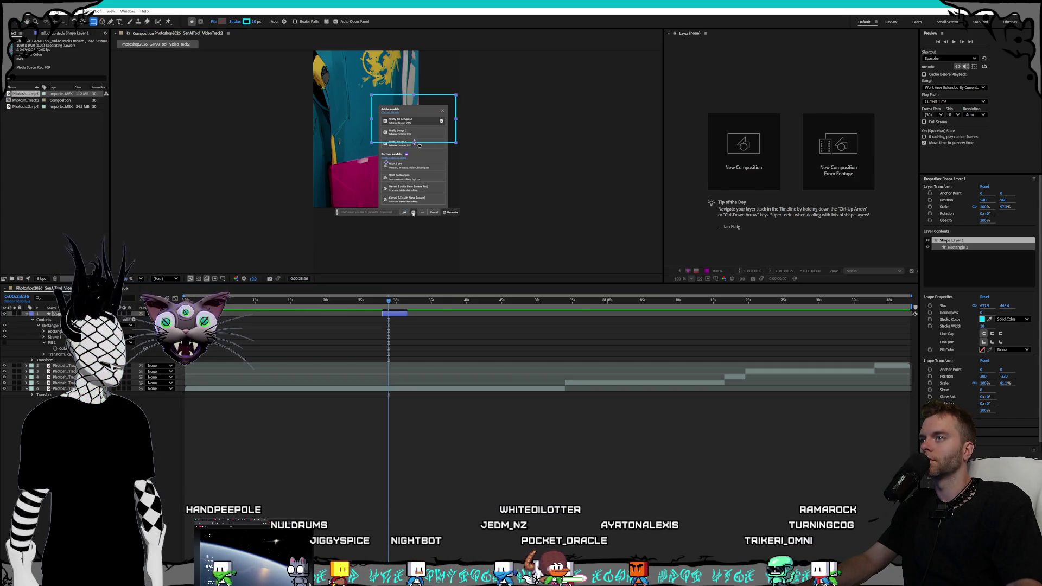
pyautogui.moveTo(414, 142); pyautogui.dragTo(467, 169)
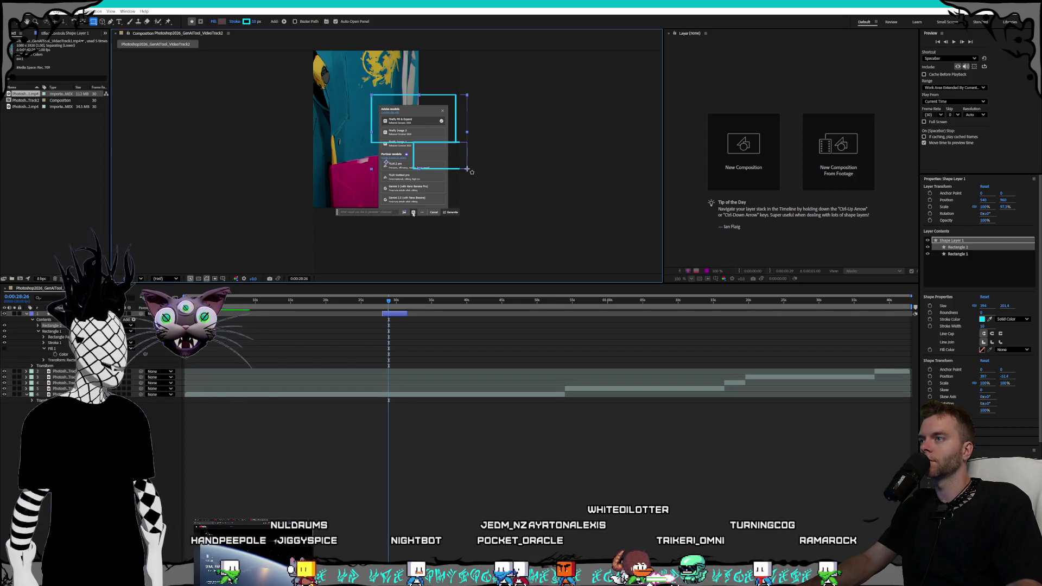
pyautogui.hotkey('ctrl', 'z')
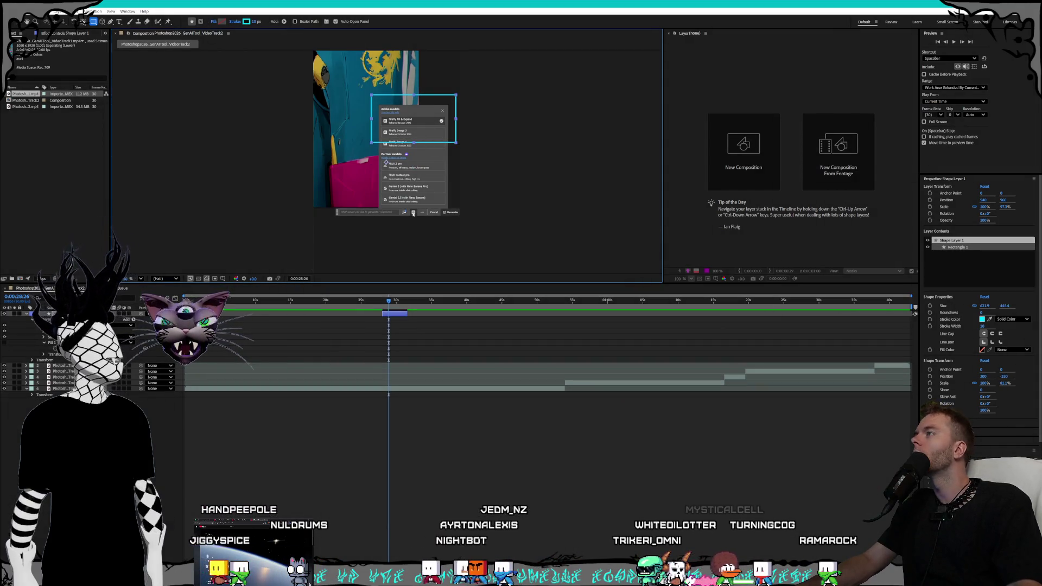
# Reshape the outline with the Selection tool to frame the top models, then reselect its layer
pyautogui.click(16, 22)
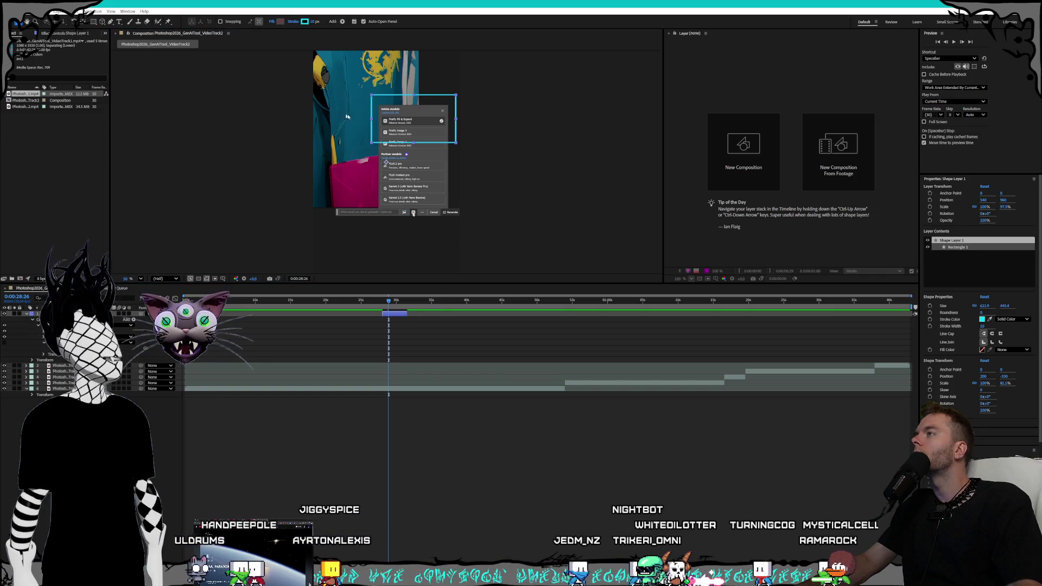
pyautogui.moveTo(456, 143); pyautogui.dragTo(452, 152)
pyautogui.moveTo(411, 121); pyautogui.dragTo(411, 99)
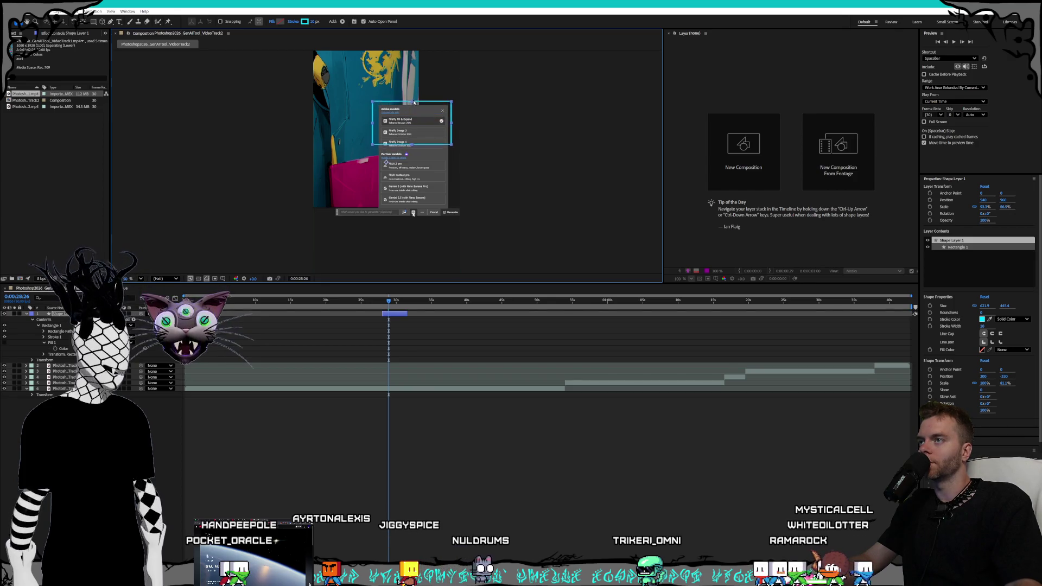
pyautogui.click(371, 135)
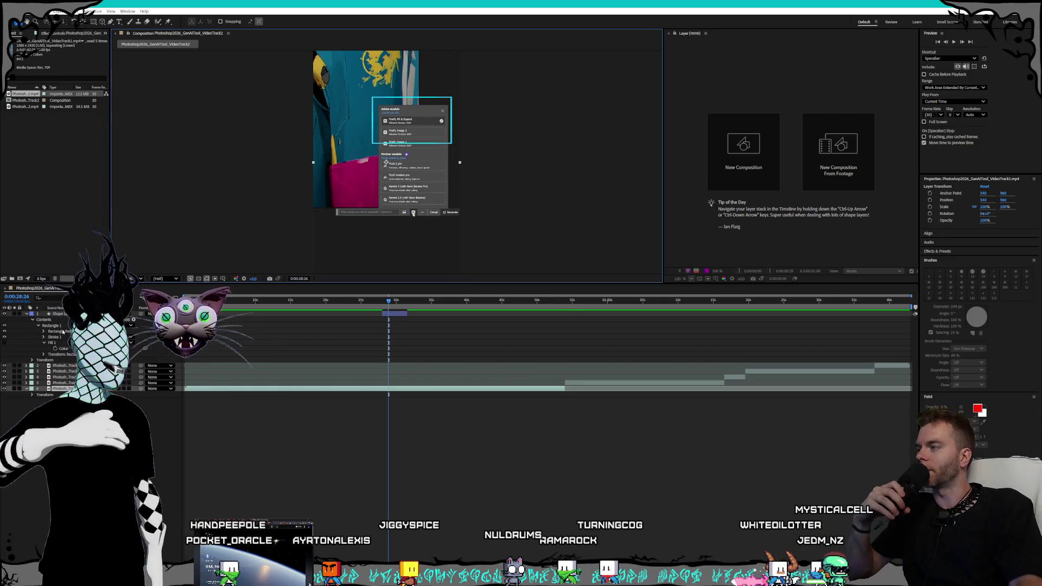
pyautogui.click(64, 315)
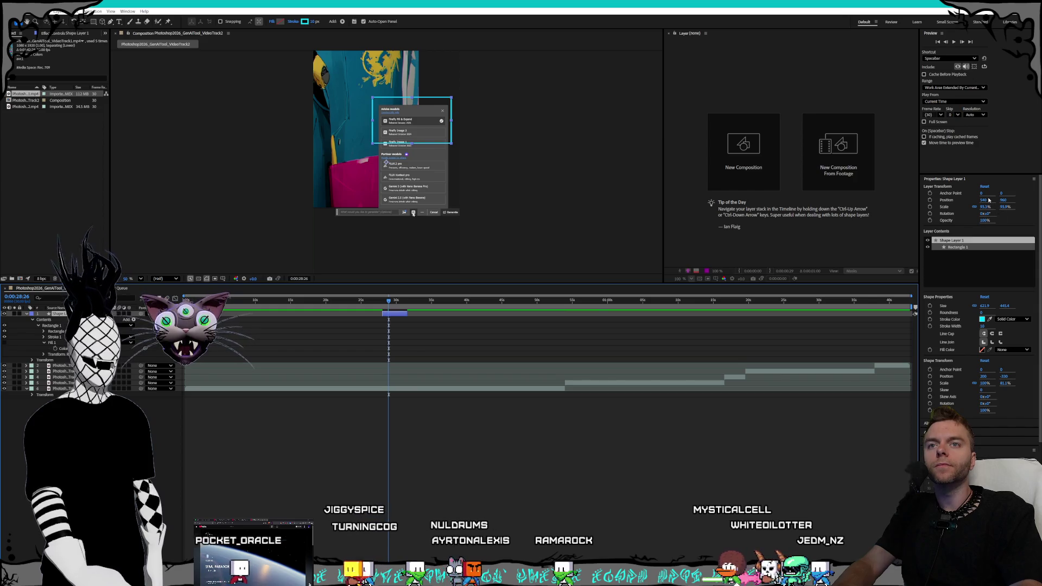
# Set the outline's Scale to 100, then adjust Position X and Rectangle Size to fit
pyautogui.click(986, 207)
pyautogui.write('100')
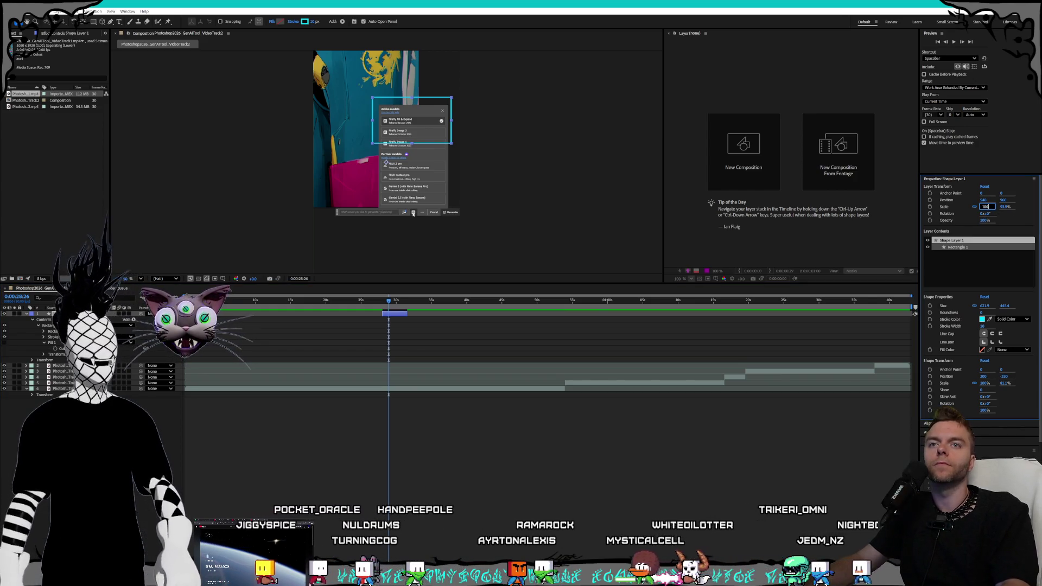
pyautogui.press('Tab')
pyautogui.write('10')
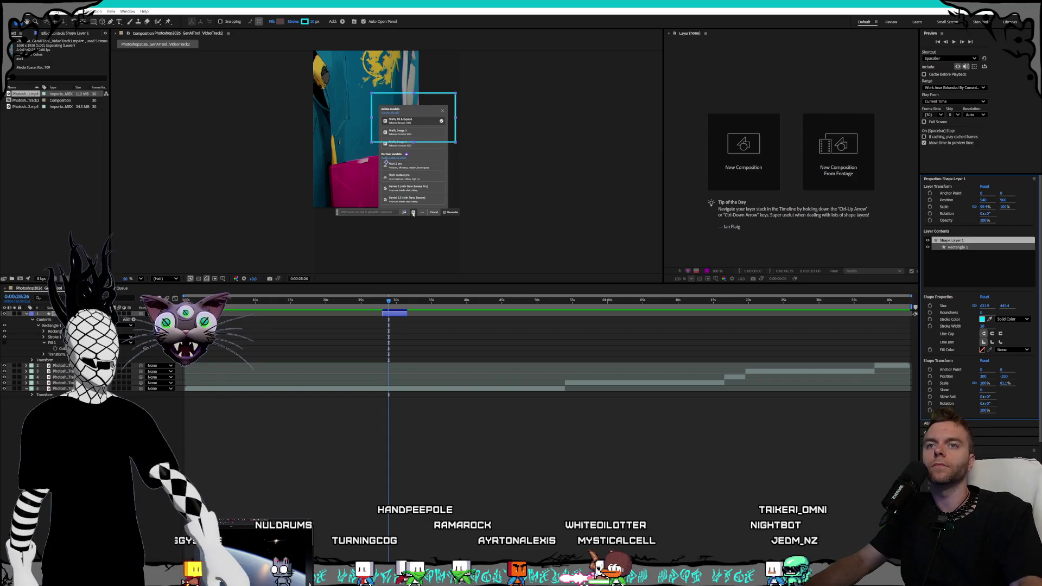
pyautogui.moveTo(985, 203); pyautogui.dragTo(1022, 199)
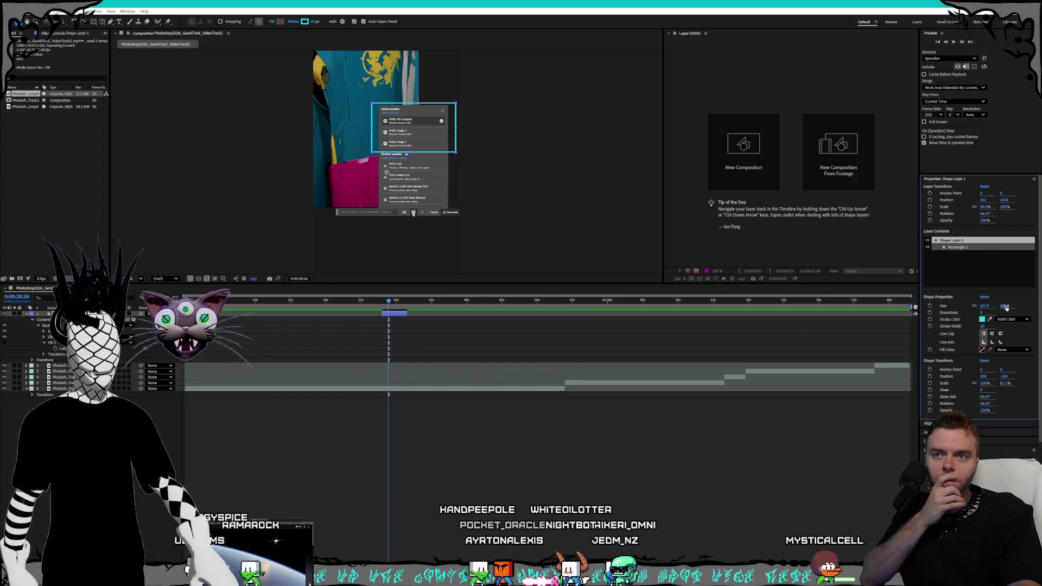
pyautogui.moveTo(1004, 306); pyautogui.dragTo(975, 307)
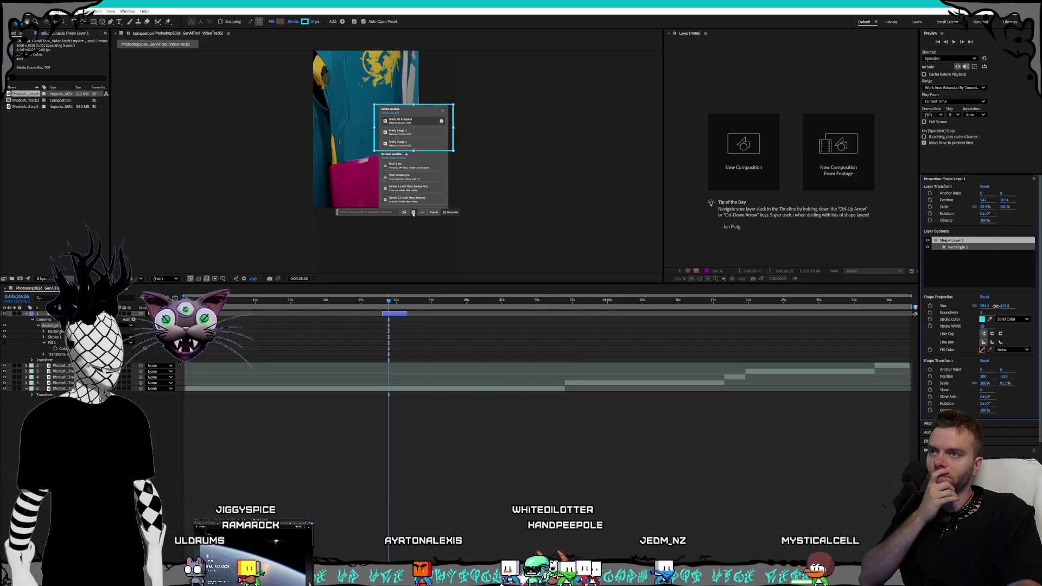
pyautogui.moveTo(1005, 306); pyautogui.dragTo(961, 306)
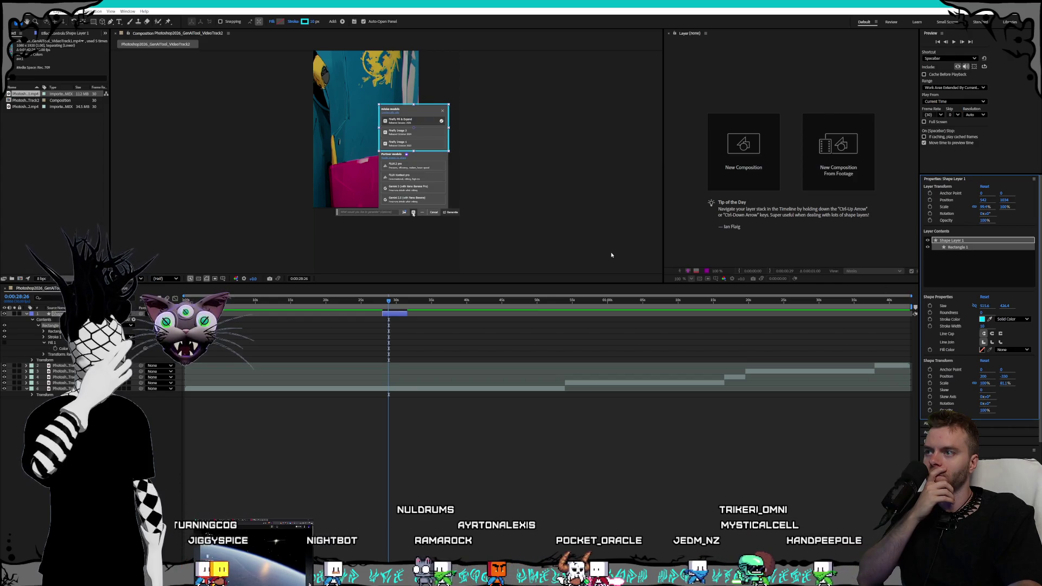
# Preview later frames and bring up the outline layer's context menu
pyautogui.click(405, 300)
pyautogui.moveTo(406, 300)
pyautogui.mouseDown()
pyautogui.moveTo(511, 301)
pyautogui.moveTo(401, 302)
pyautogui.mouseUp()
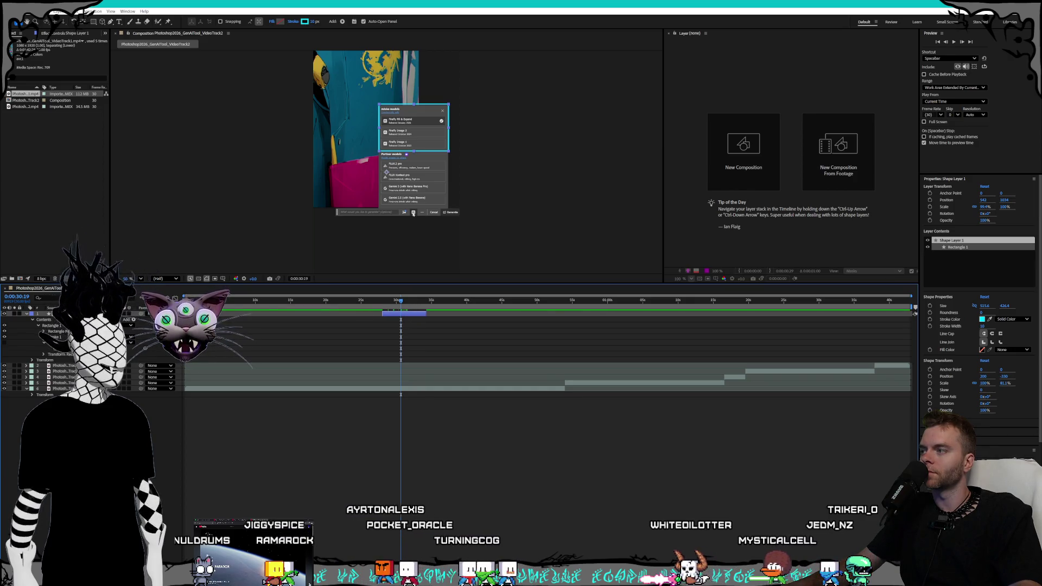
pyautogui.rightClick(62, 348)
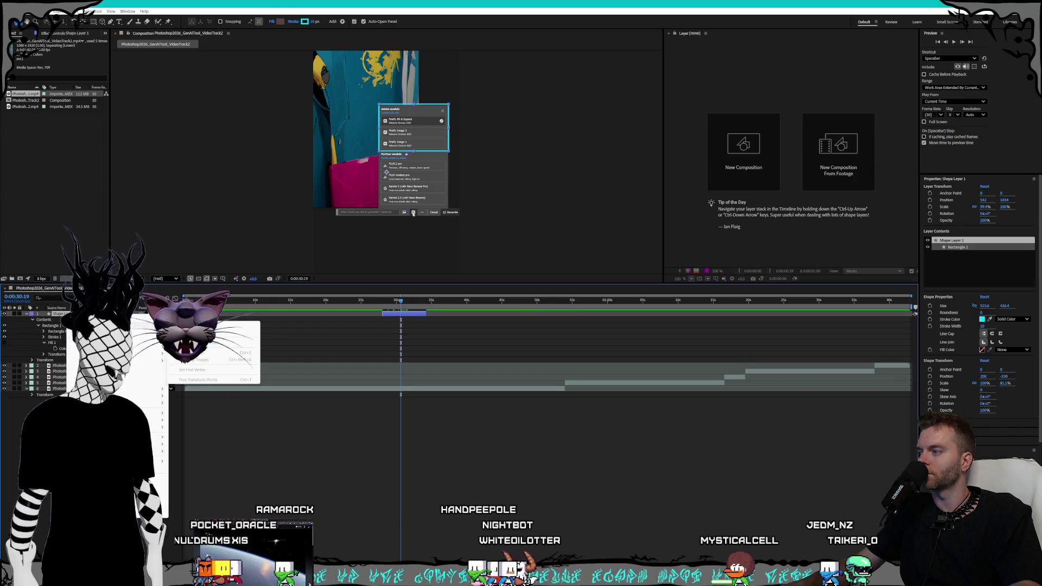
pyautogui.click(64, 320)
pyautogui.rightClick(66, 315)
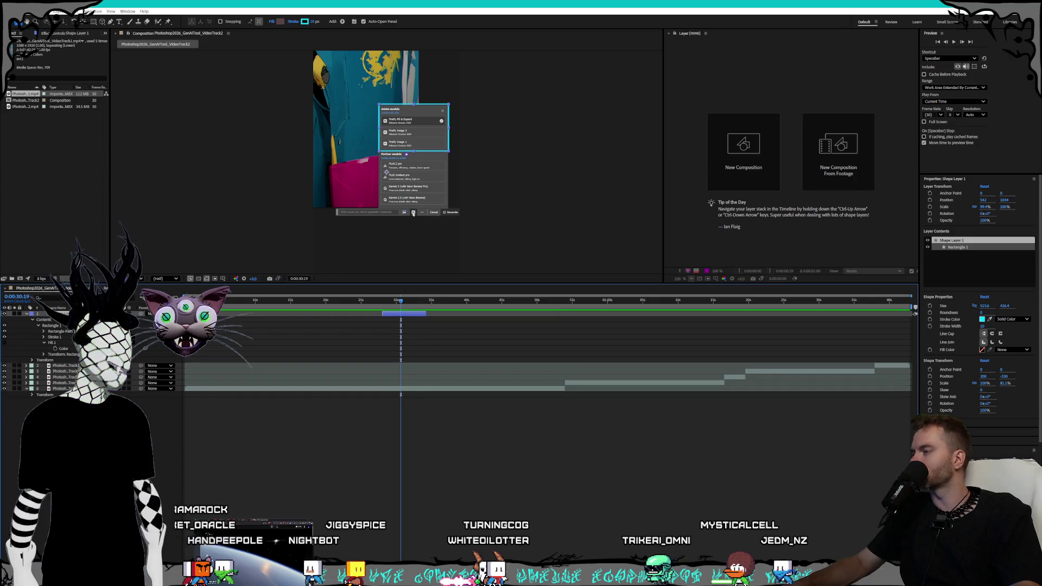
# Duplicate the outline layer and place the current time at the copy's start
pyautogui.hotkey('ctrl', 'd')
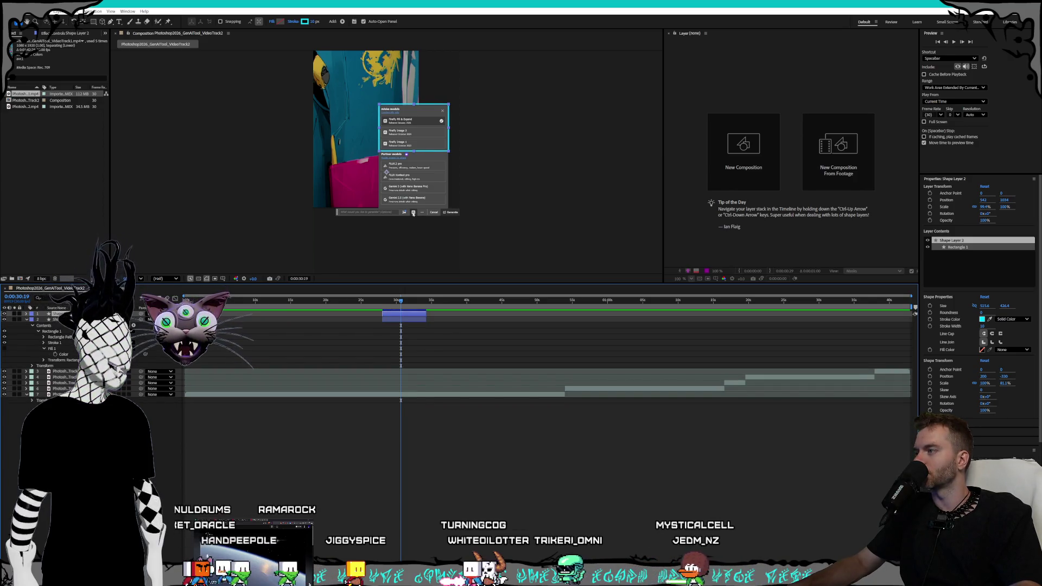
pyautogui.click(26, 319)
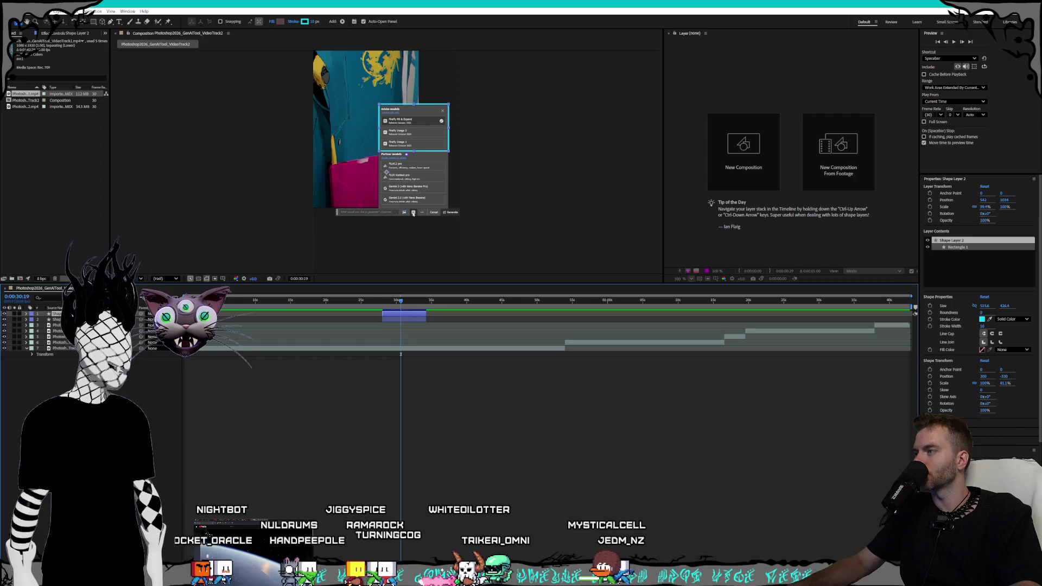
pyautogui.click(68, 321)
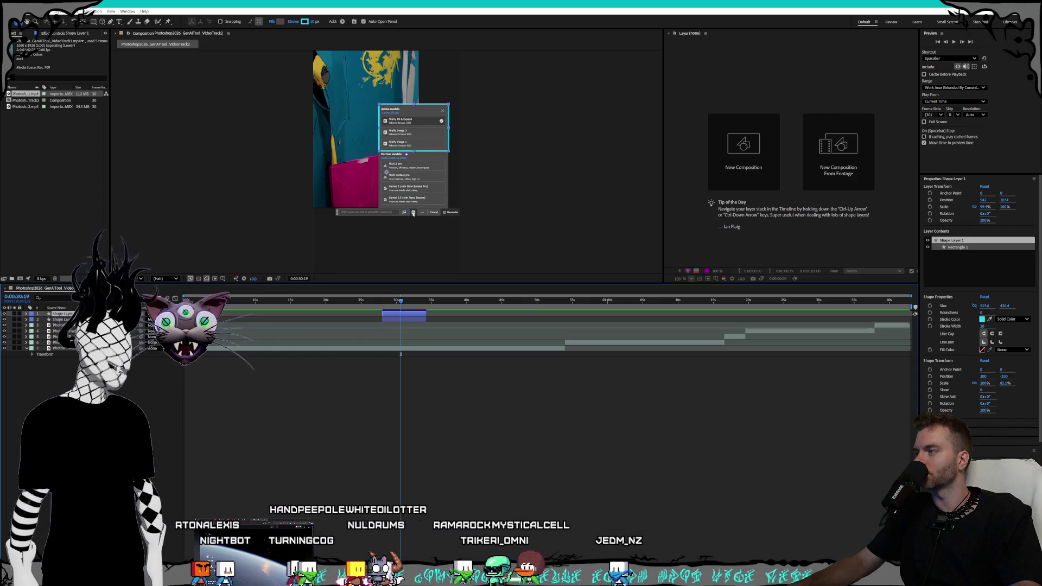
pyautogui.click(392, 327)
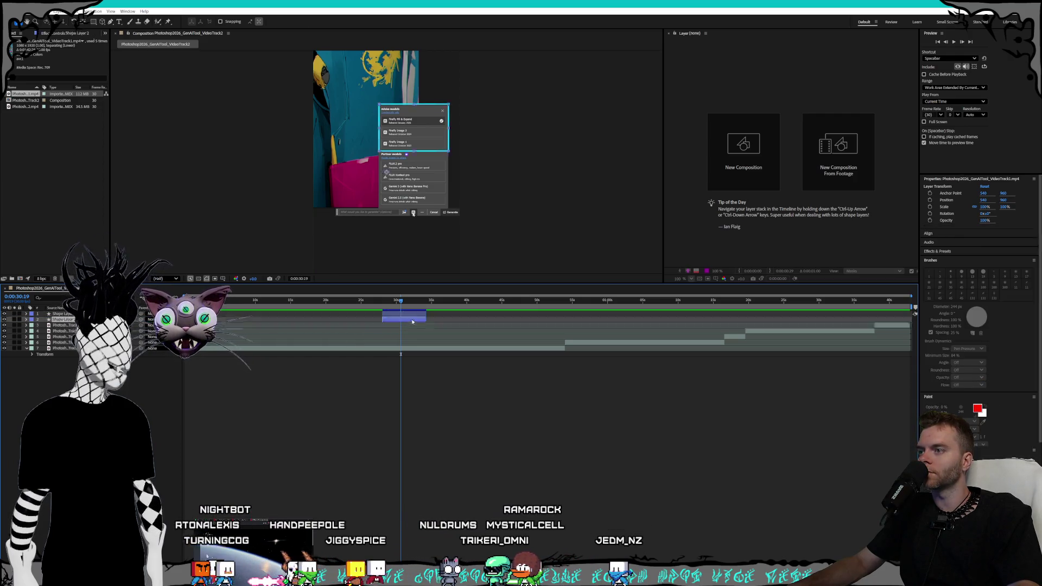
pyautogui.click(406, 321)
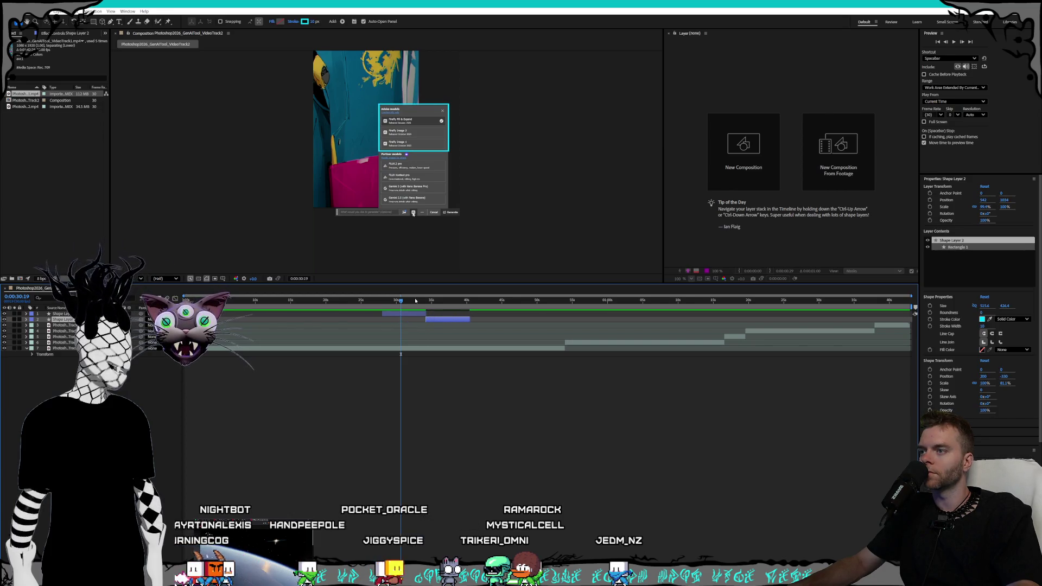
pyautogui.moveTo(438, 303); pyautogui.dragTo(435, 302)
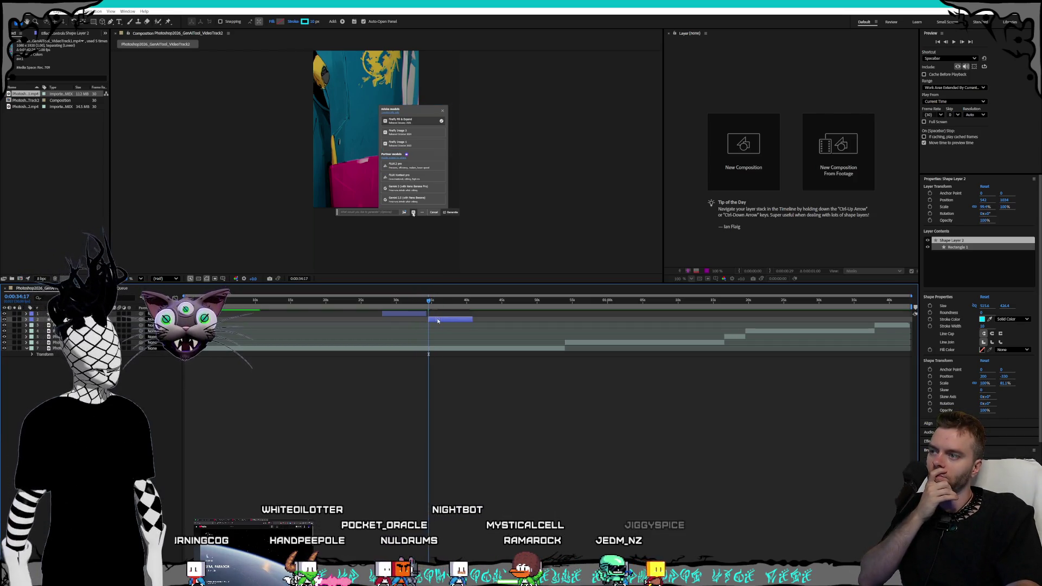
pyautogui.moveTo(428, 302); pyautogui.dragTo(430, 303)
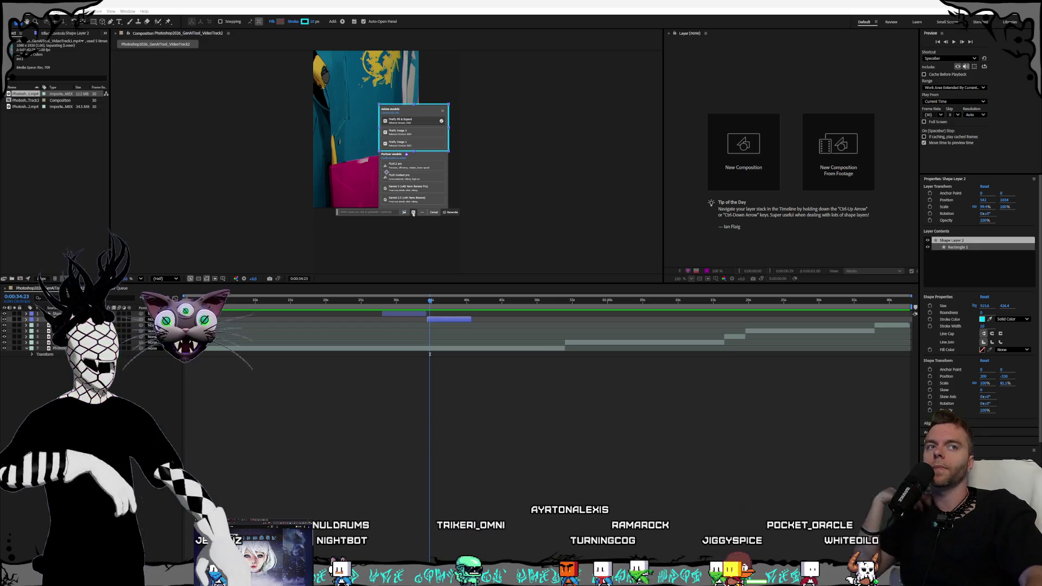
pyautogui.click(465, 2)
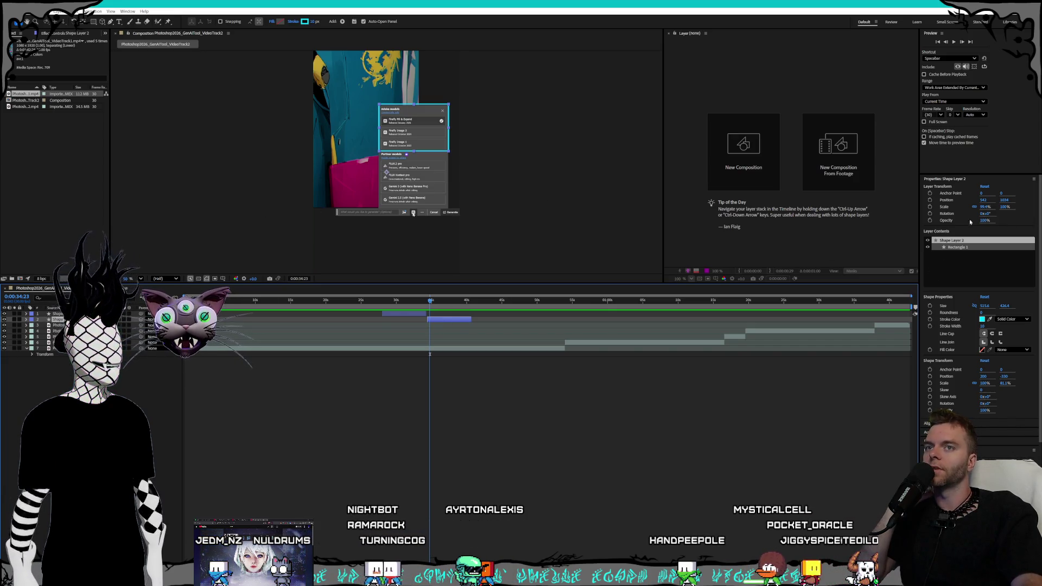
# Move the second outline down to the lower menu section and enlarge it to fit
pyautogui.moveTo(984, 201); pyautogui.dragTo(988, 204)
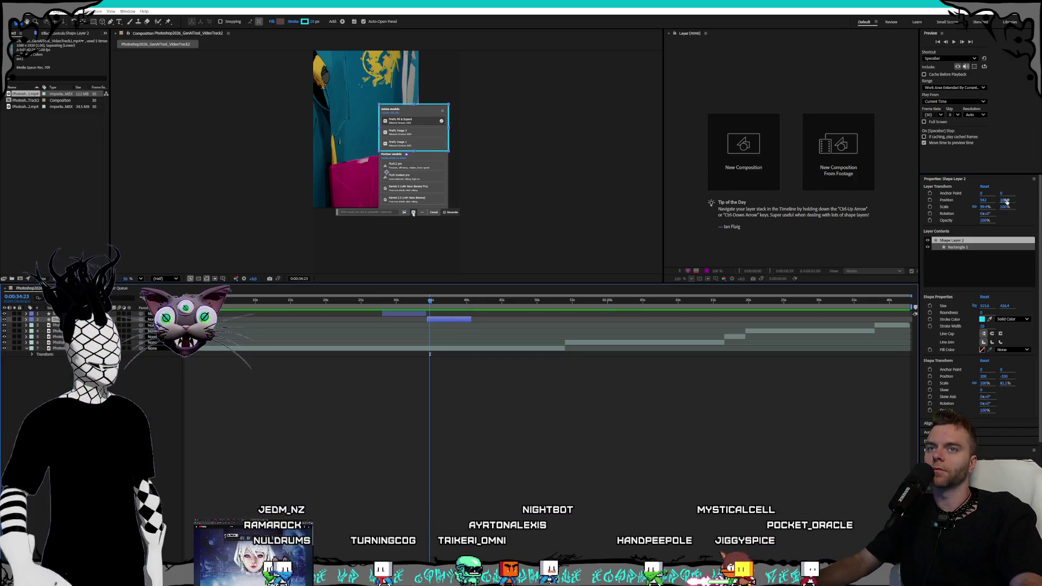
pyautogui.moveTo(1004, 200); pyautogui.dragTo(1034, 200)
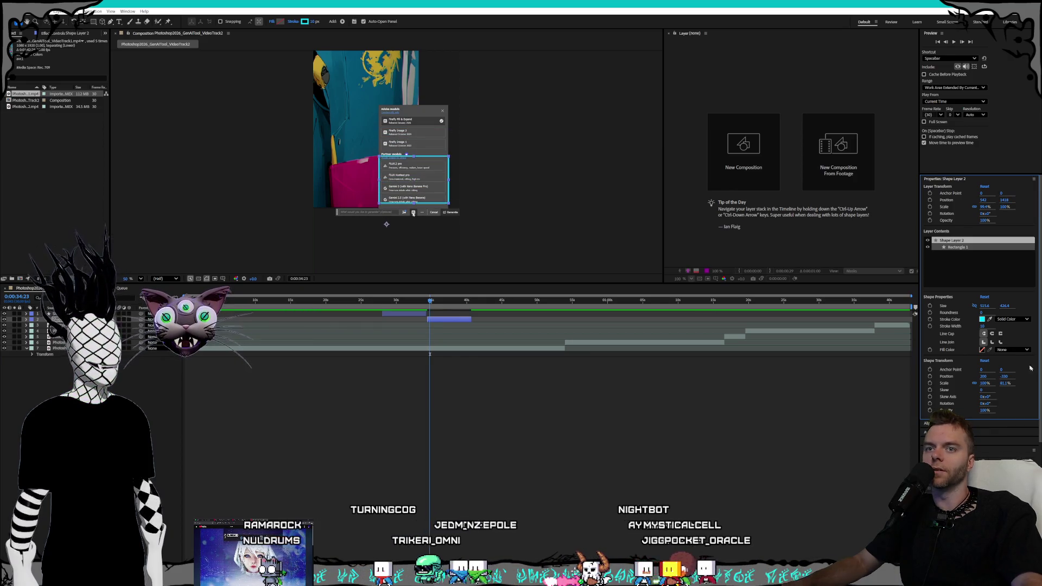
pyautogui.moveTo(981, 307); pyautogui.dragTo(1008, 306)
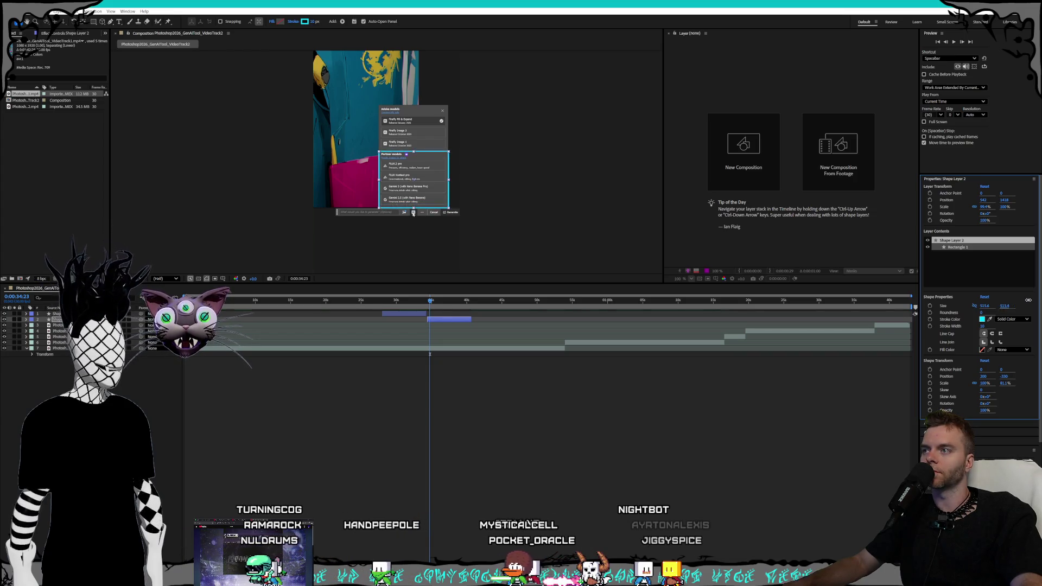
pyautogui.click(419, 314)
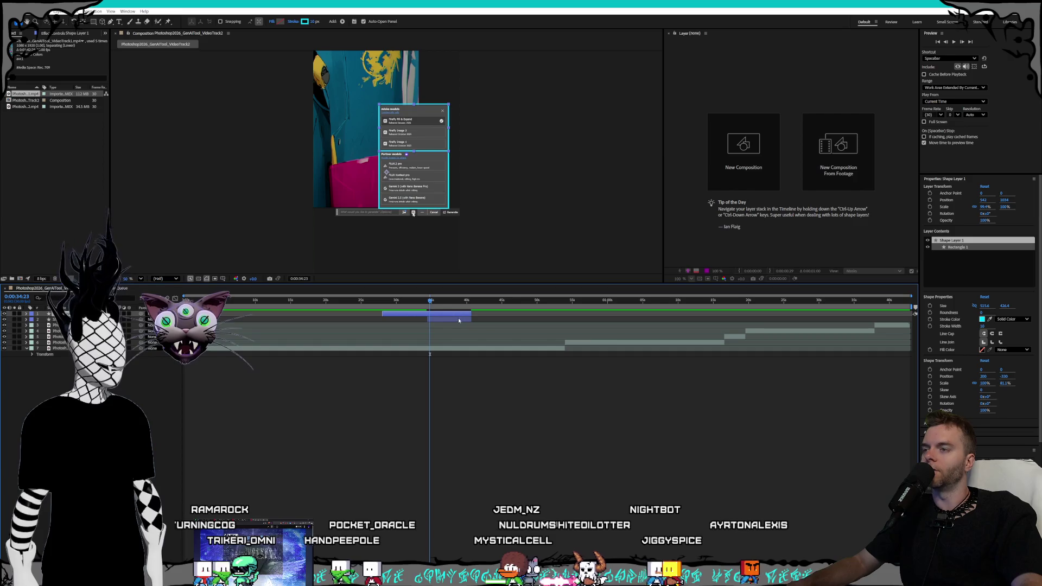
pyautogui.click(459, 321)
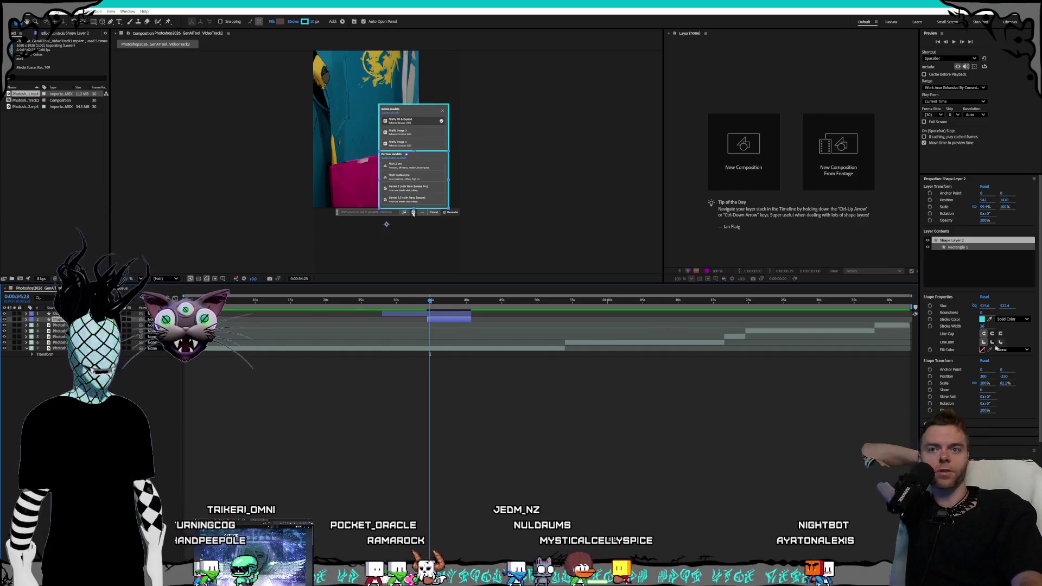
# Make the second outline's stroke green, then select Shape Layer 1 and deselect it
pyautogui.click(983, 320)
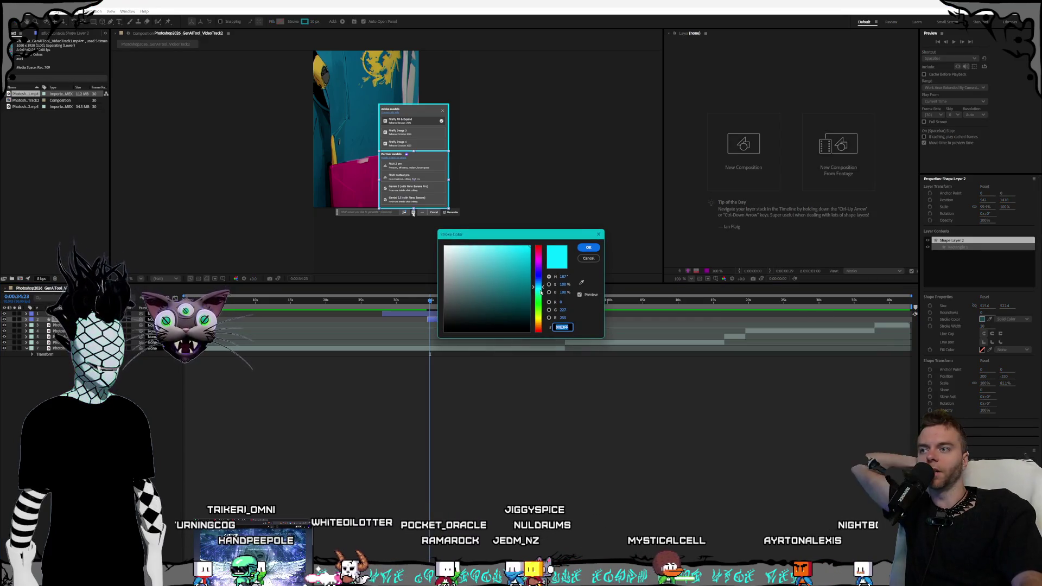
pyautogui.click(539, 297)
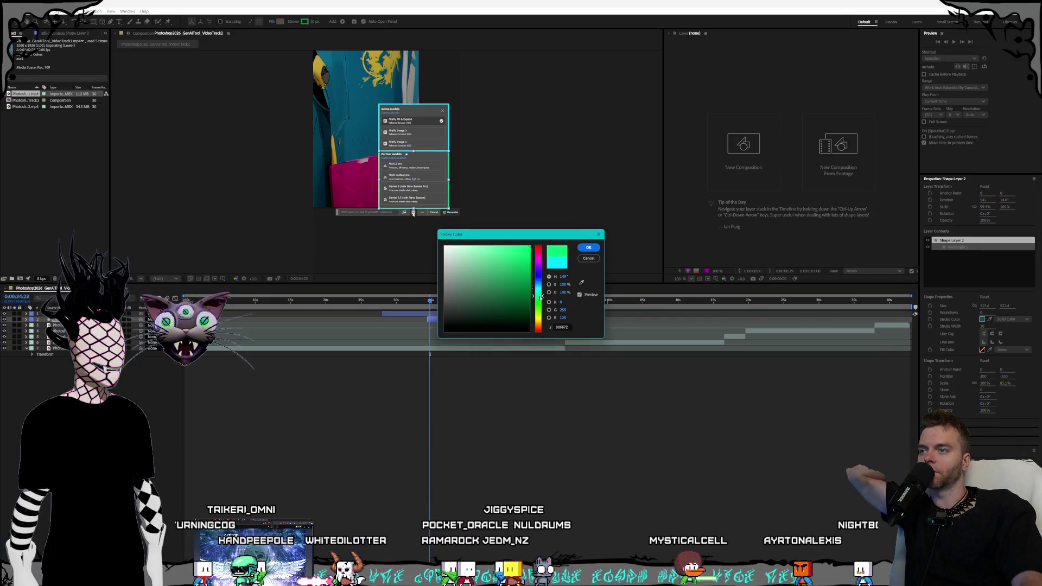
pyautogui.click(589, 248)
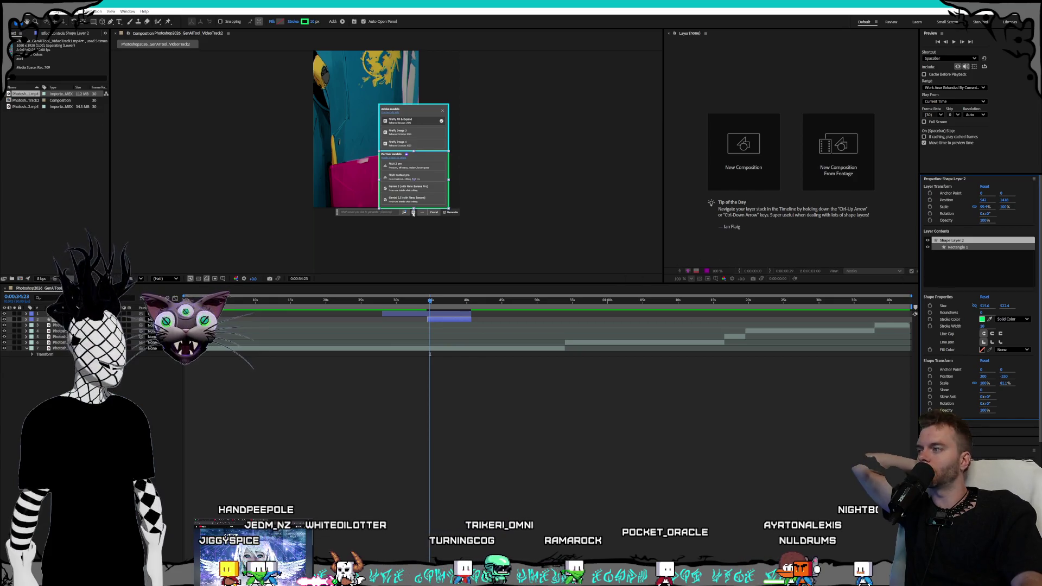
pyautogui.hotkey('ctrl', 'Up')
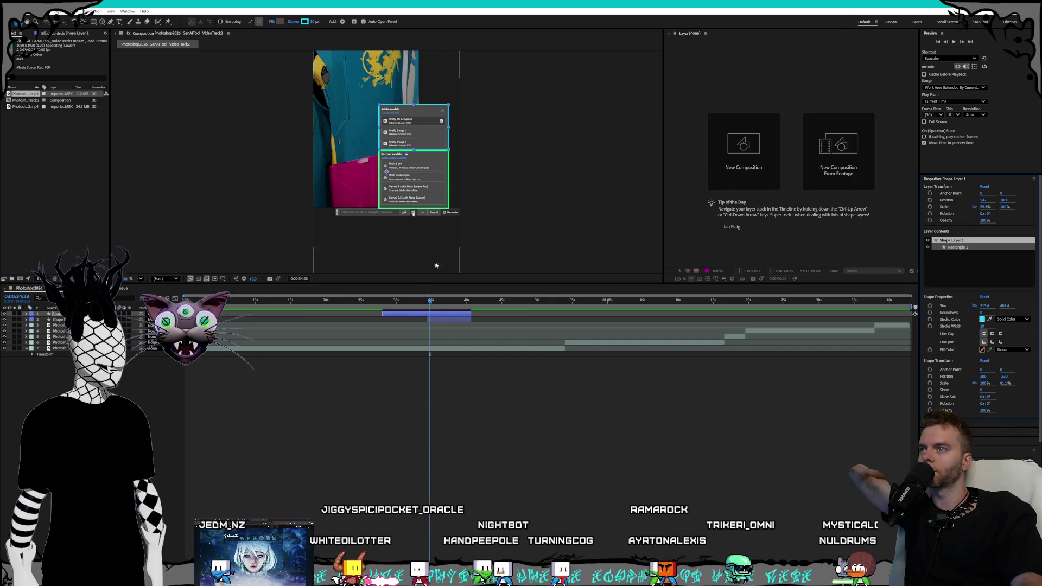
pyautogui.click(328, 442)
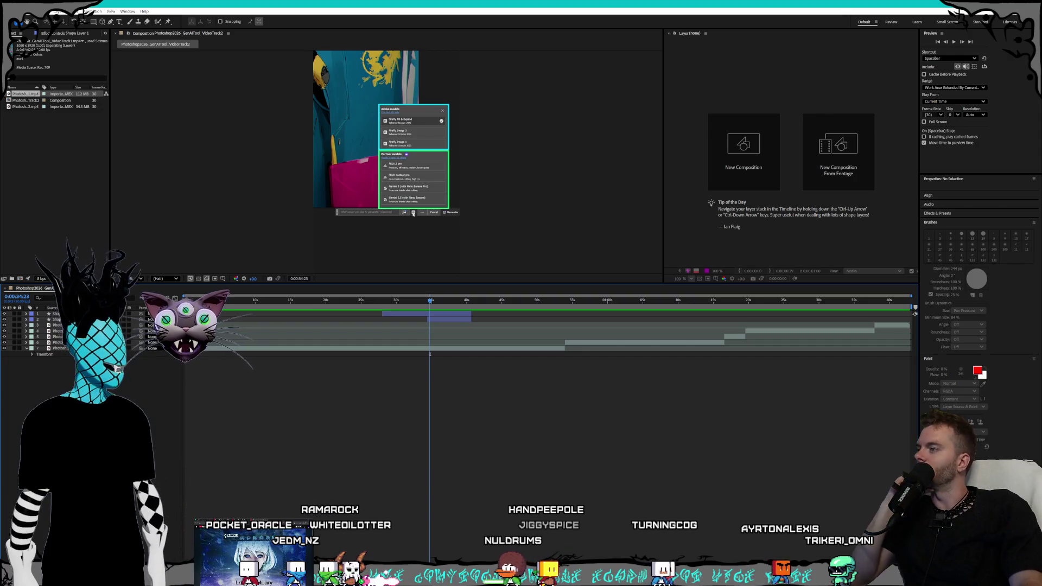
# Decline the Advanced 3D renderer prompt from the shape flyout and choose the Type tool
pyautogui.click(96, 23)
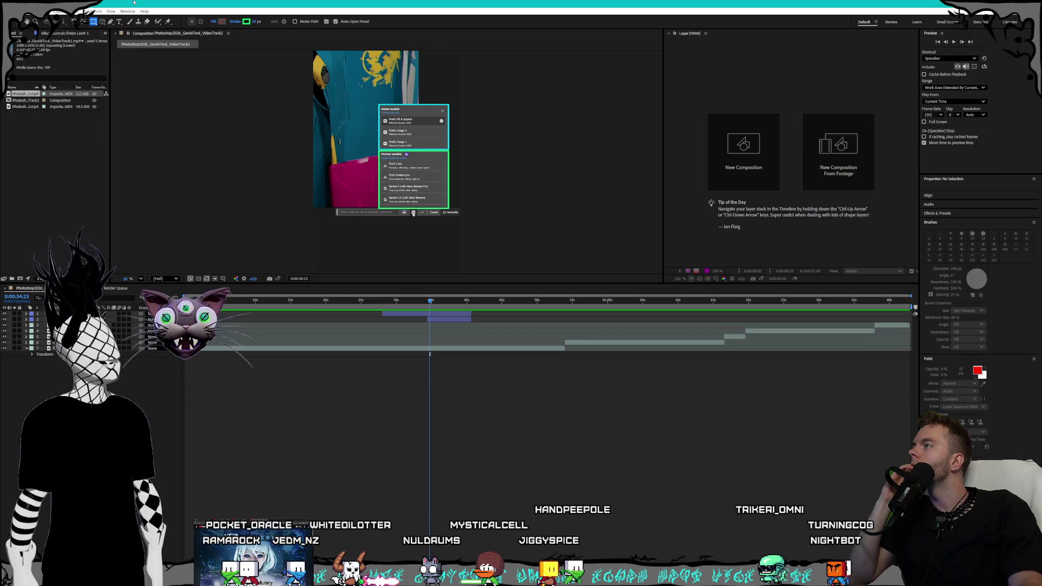
pyautogui.click(103, 23)
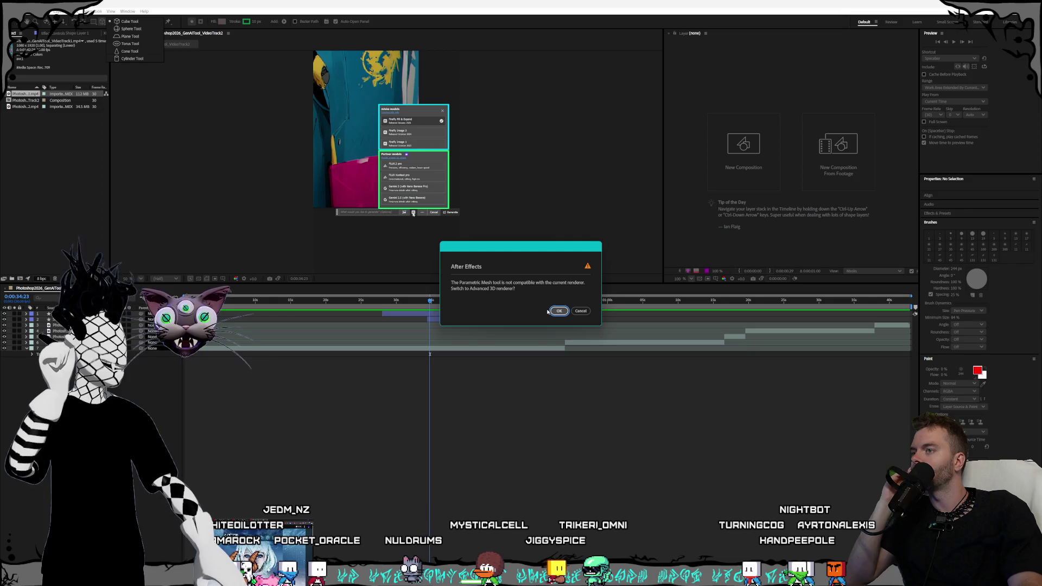
pyautogui.click(557, 311)
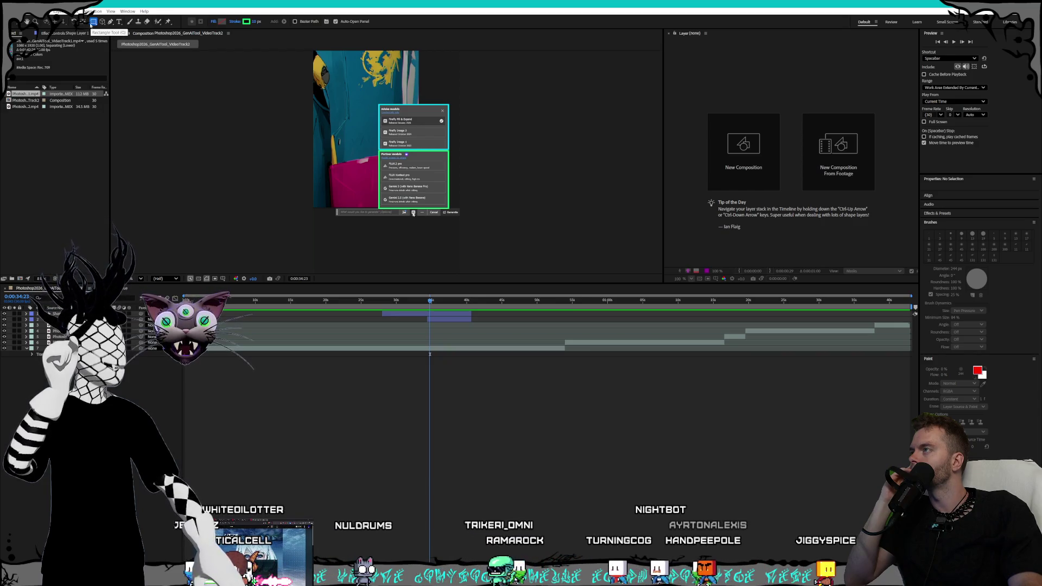
pyautogui.click(94, 22)
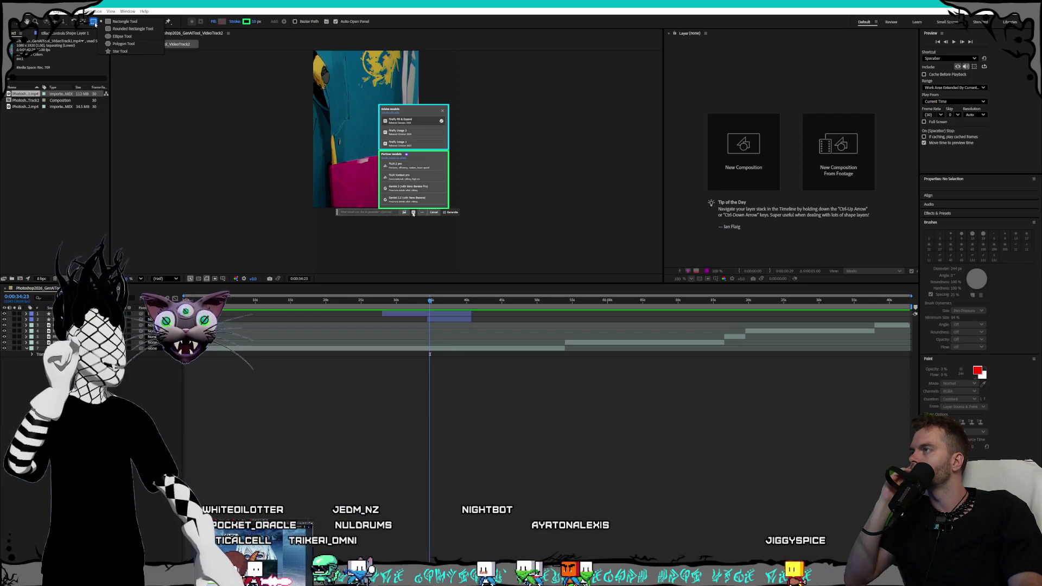
pyautogui.click(95, 24)
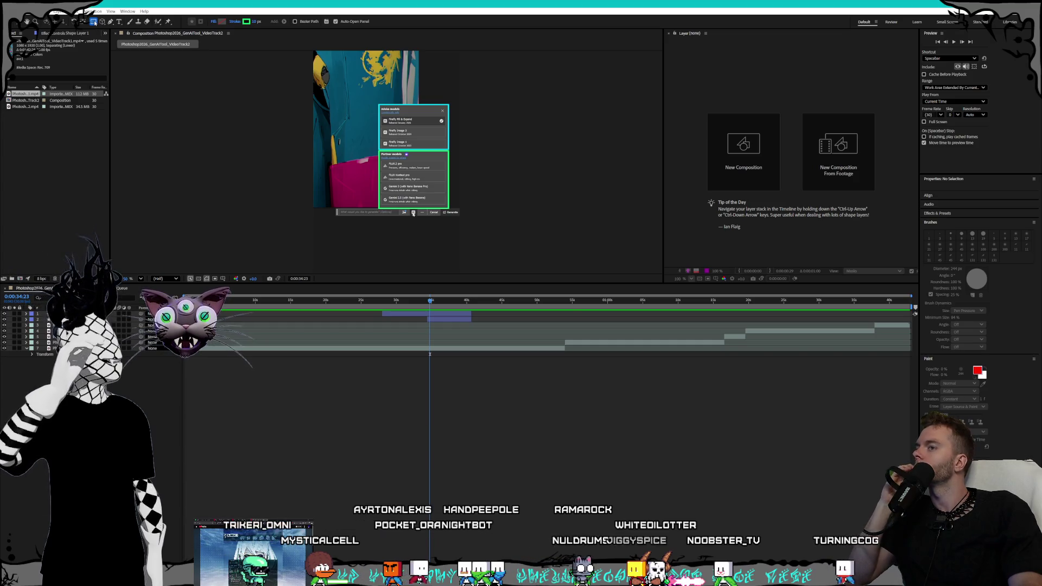
pyautogui.click(119, 21)
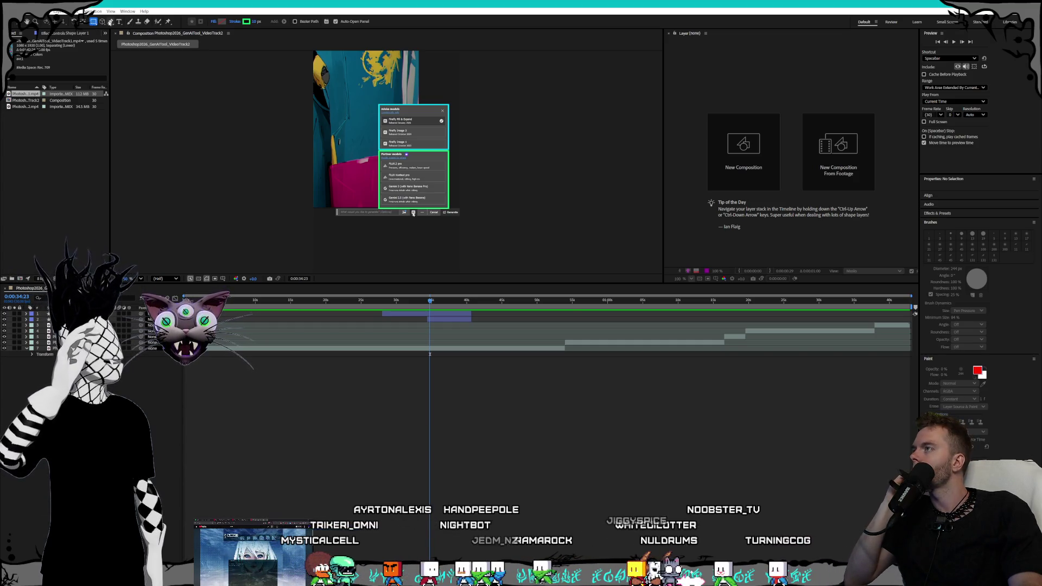
# Add a white 'Free' text label near the top left of the frame
pyautogui.click(336, 75)
pyautogui.write('Free')
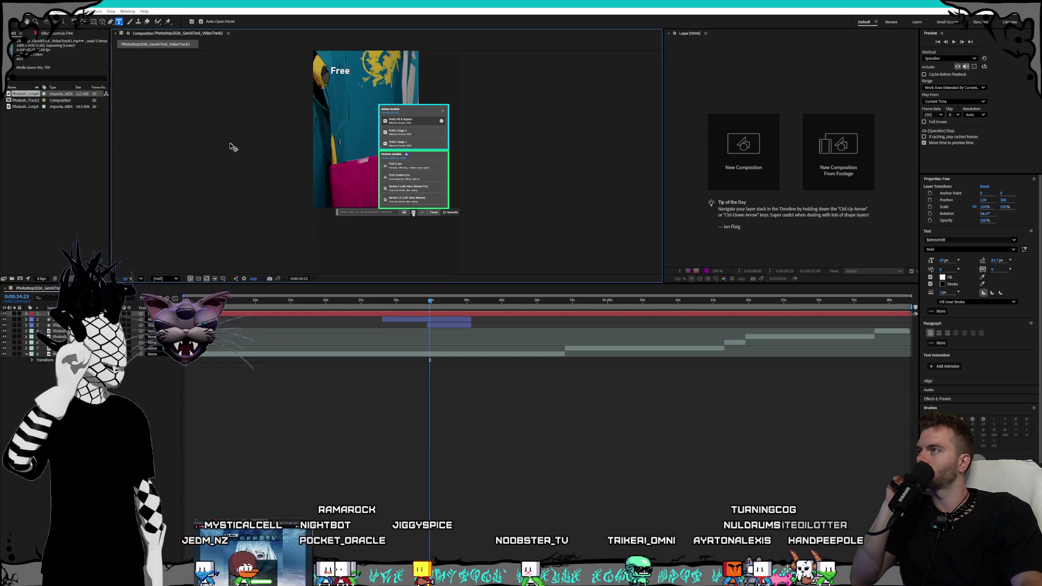
pyautogui.hotkey('ctrl', 'Down')
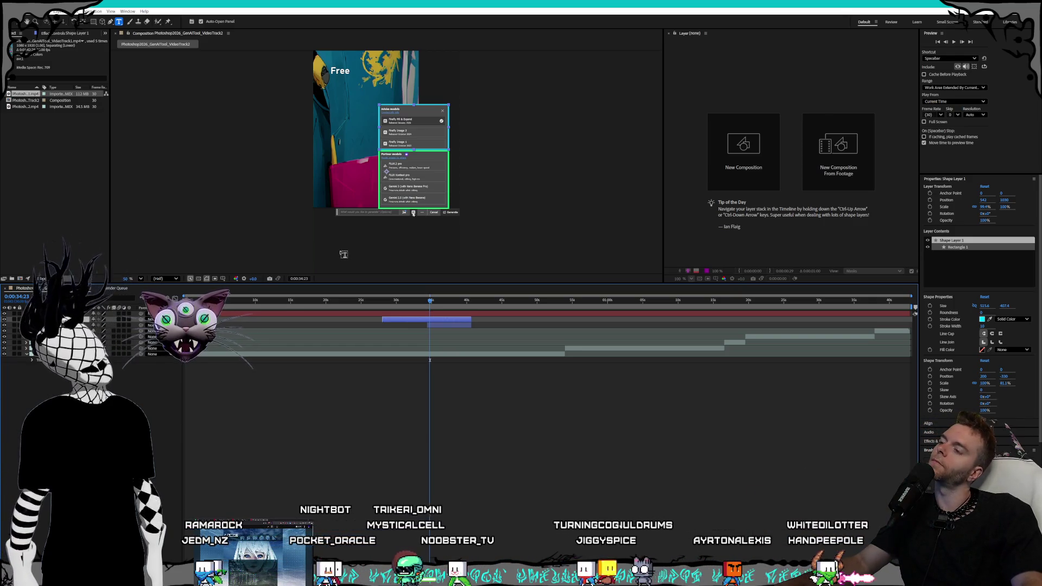
# Add a 'Cost $$$' label below the model menu and nudge it slightly left
pyautogui.click(343, 236)
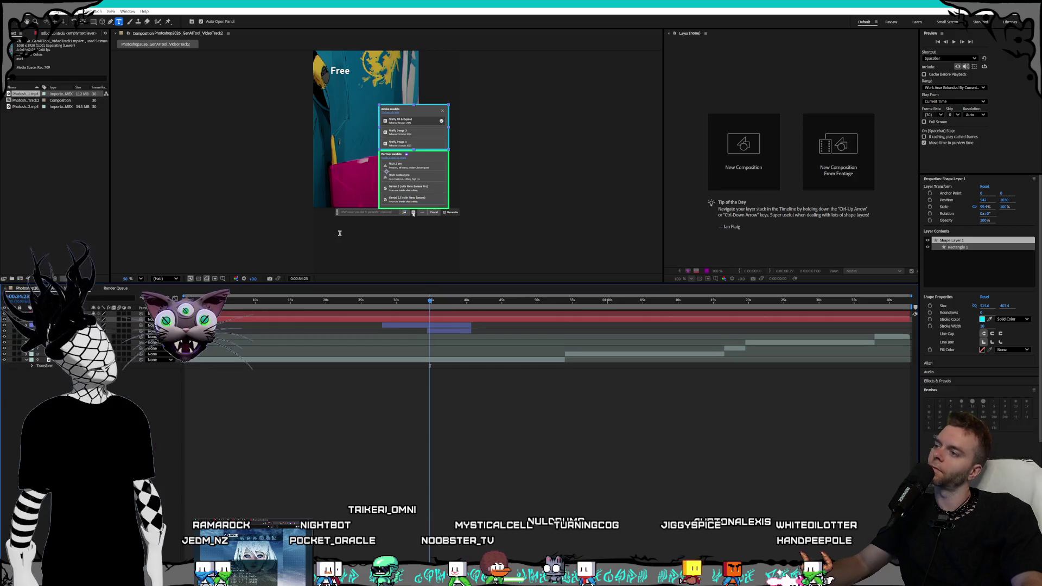
pyautogui.write('Cost')
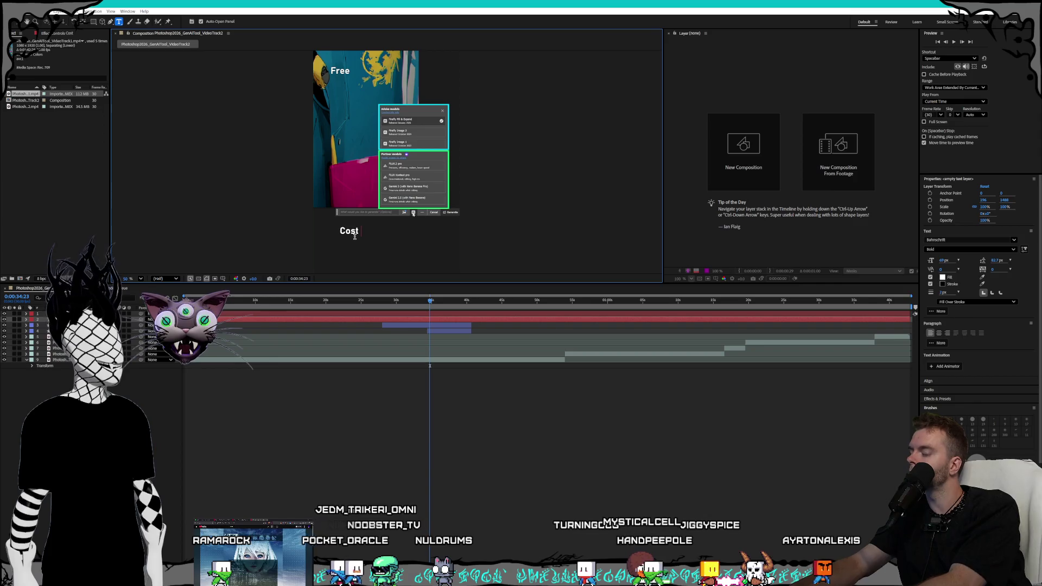
pyautogui.press('BackSpace')
pyautogui.press('BackSpace')
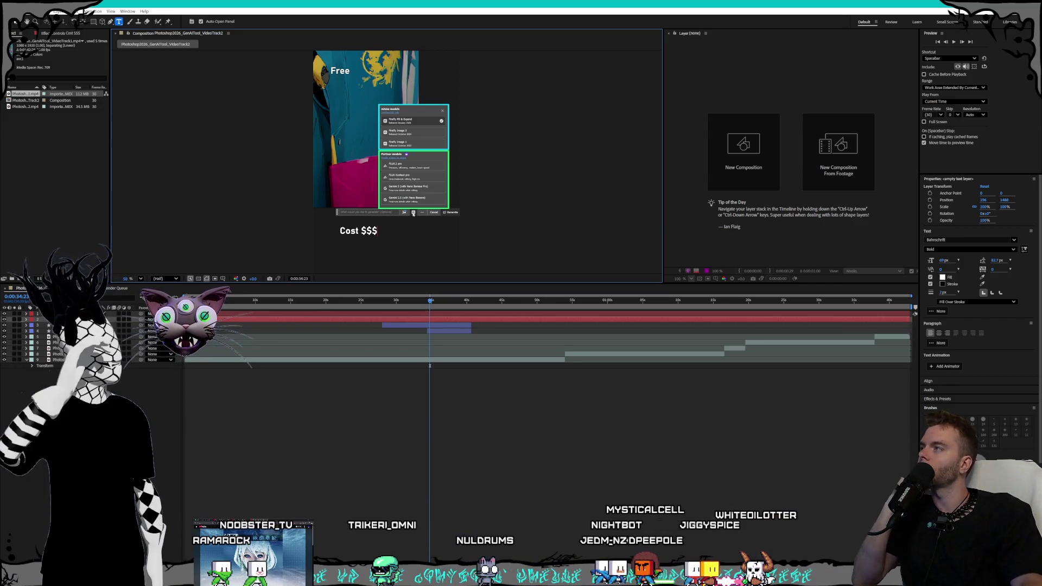
pyautogui.press('Escape')
pyautogui.moveTo(369, 231); pyautogui.dragTo(359, 233)
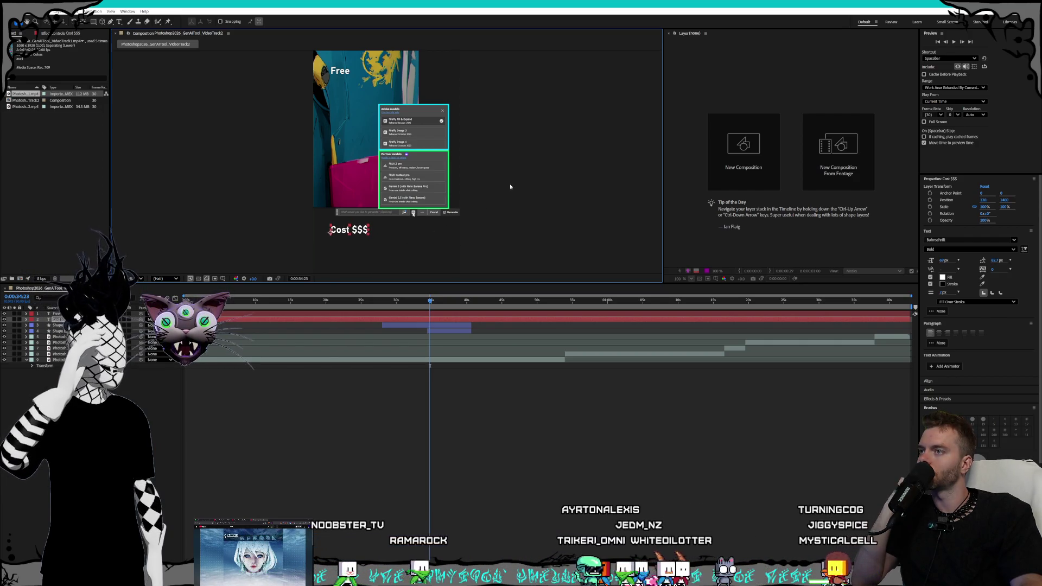
pyautogui.click(516, 86)
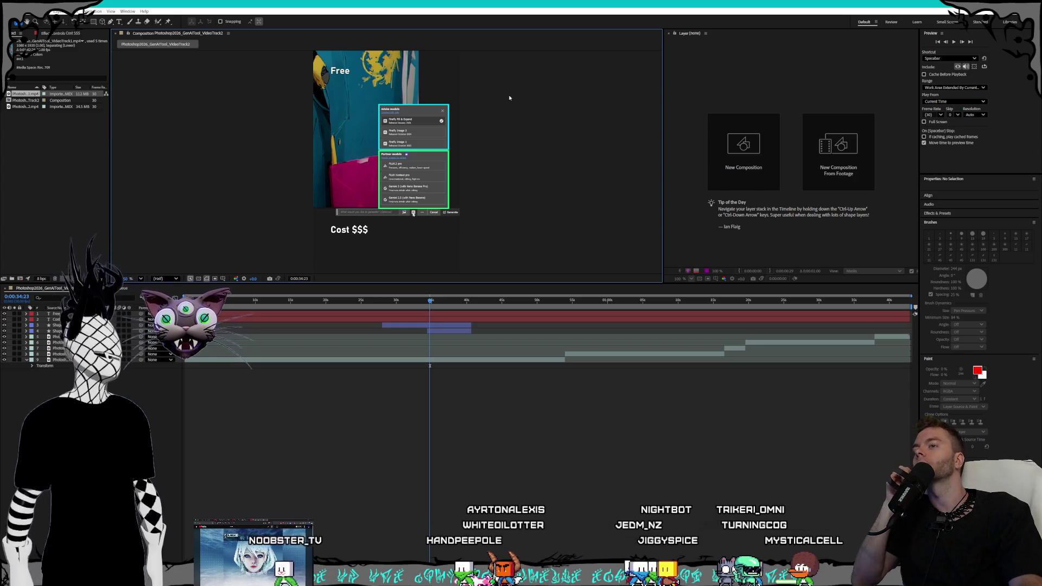
# Trim the Free and Cost $$$ layers to end at the current time and lengthen both shape layers
pyautogui.moveTo(908, 319); pyautogui.dragTo(489, 317)
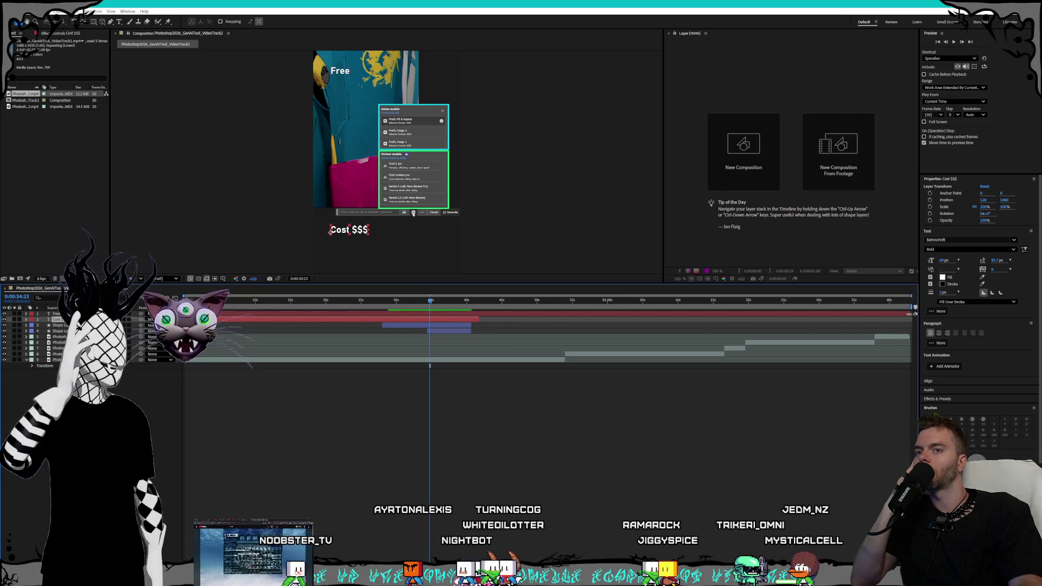
pyautogui.moveTo(910, 313); pyautogui.dragTo(559, 319)
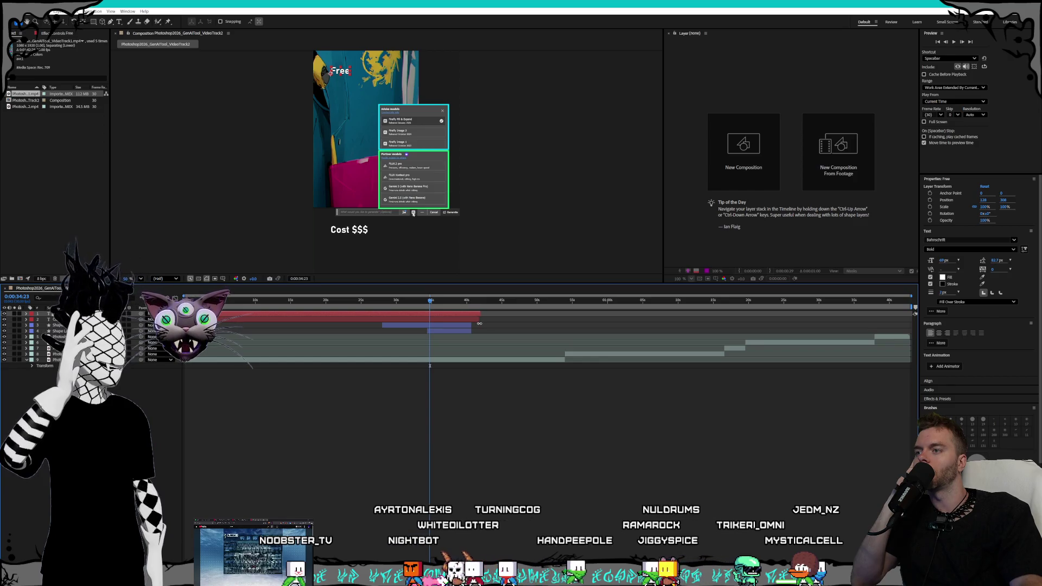
pyautogui.moveTo(475, 323)
pyautogui.mouseDown()
pyautogui.moveTo(554, 320)
pyautogui.moveTo(534, 300)
pyautogui.moveTo(435, 300)
pyautogui.moveTo(510, 300)
pyautogui.moveTo(496, 300)
pyautogui.mouseUp()
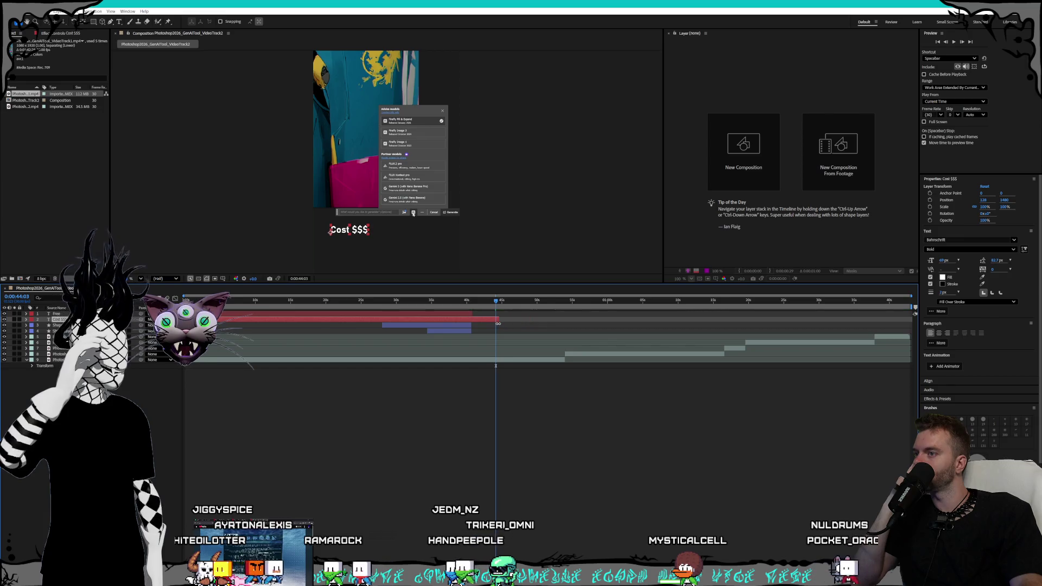
pyautogui.moveTo(555, 319); pyautogui.dragTo(494, 319)
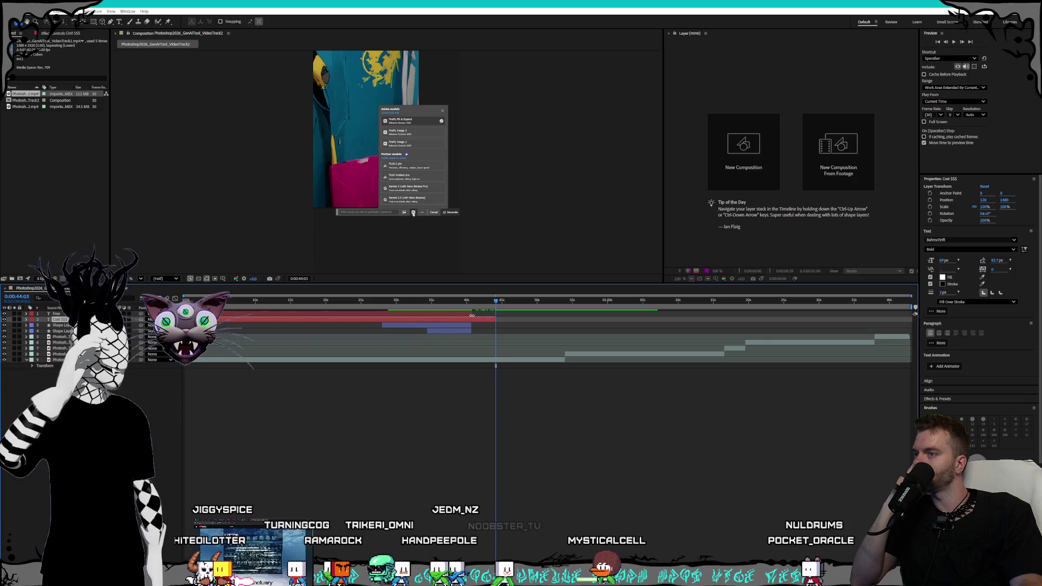
pyautogui.click(472, 315)
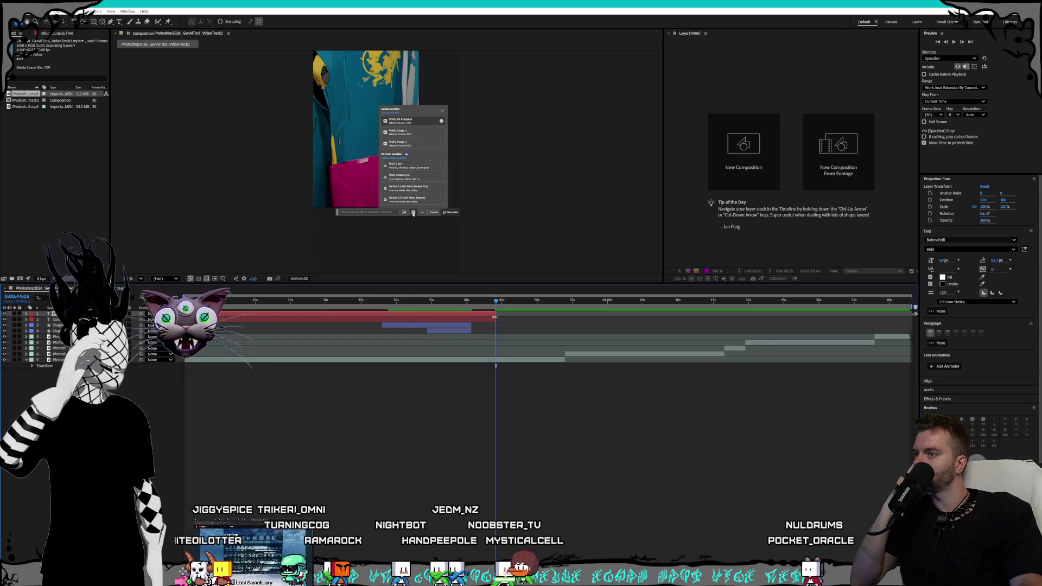
pyautogui.moveTo(471, 325); pyautogui.dragTo(491, 328)
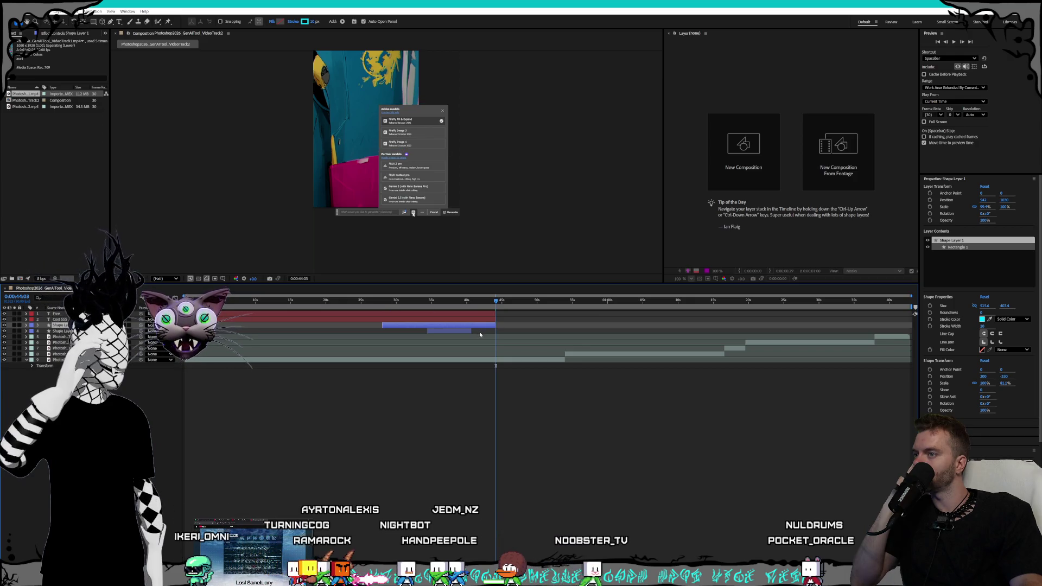
pyautogui.moveTo(469, 336); pyautogui.dragTo(495, 336)
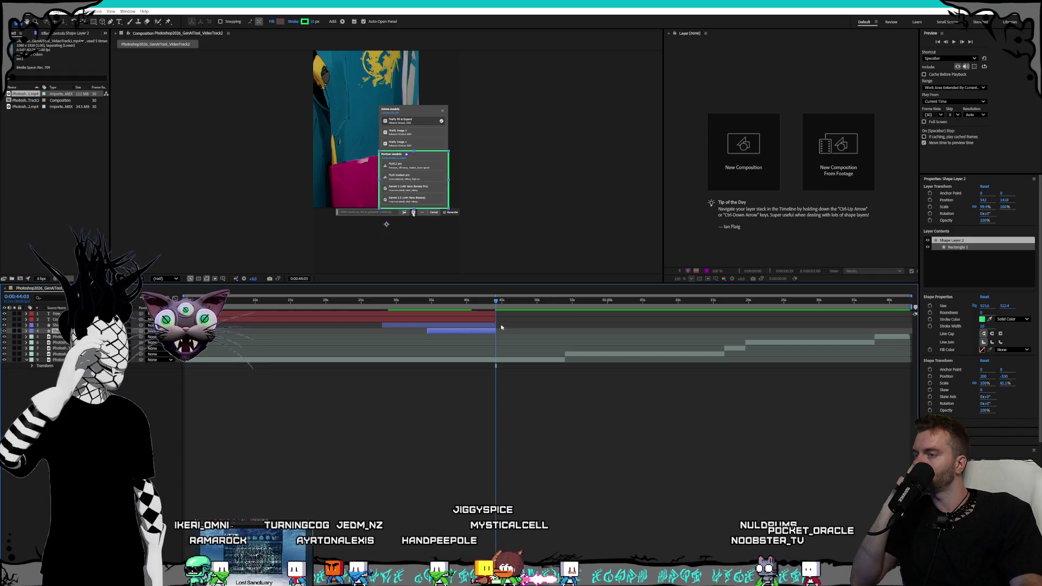
pyautogui.moveTo(493, 313); pyautogui.dragTo(495, 312)
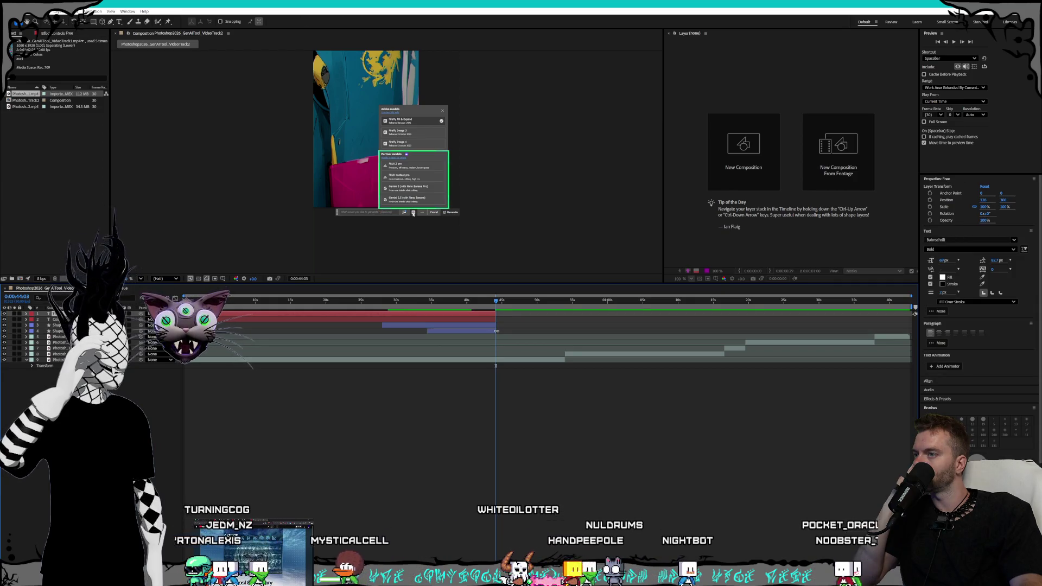
pyautogui.moveTo(480, 300)
pyautogui.mouseDown()
pyautogui.moveTo(319, 300)
pyautogui.moveTo(512, 300)
pyautogui.moveTo(495, 302)
pyautogui.mouseUp()
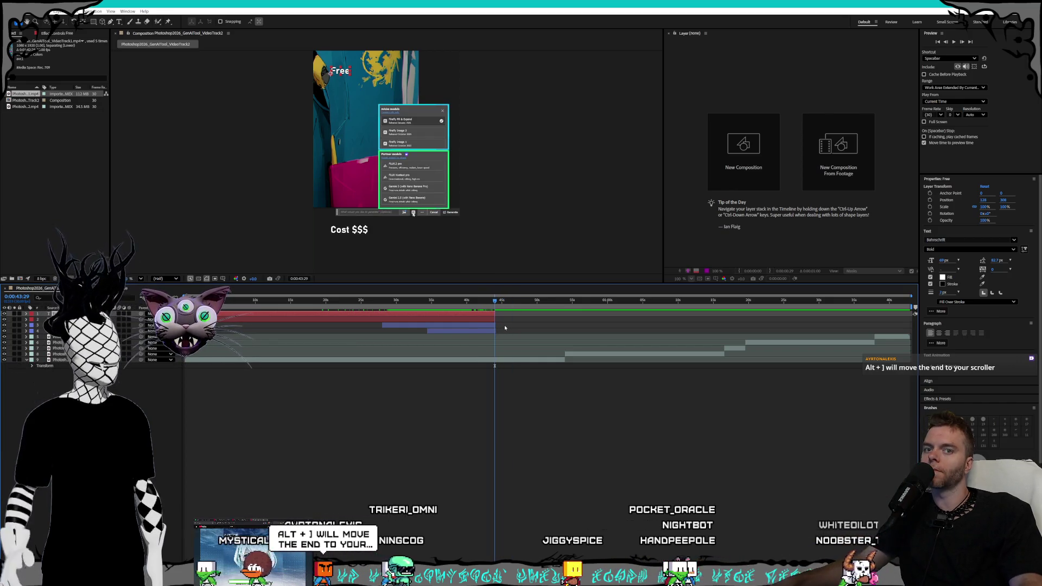
pyautogui.scroll(5, 502, 326)
pyautogui.scroll(3, 411, 328)
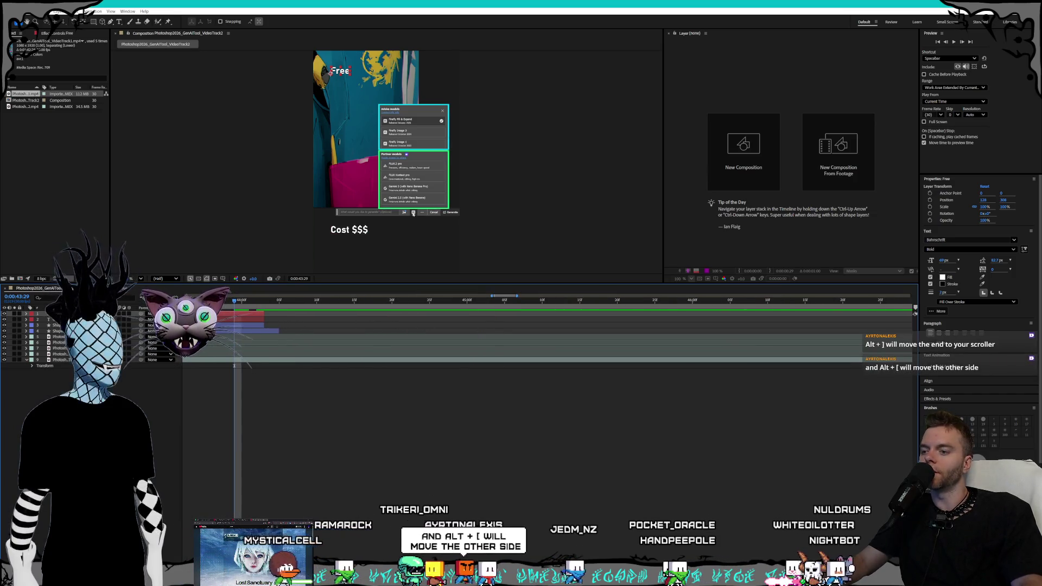
pyautogui.hscroll(-3, 391, 420)
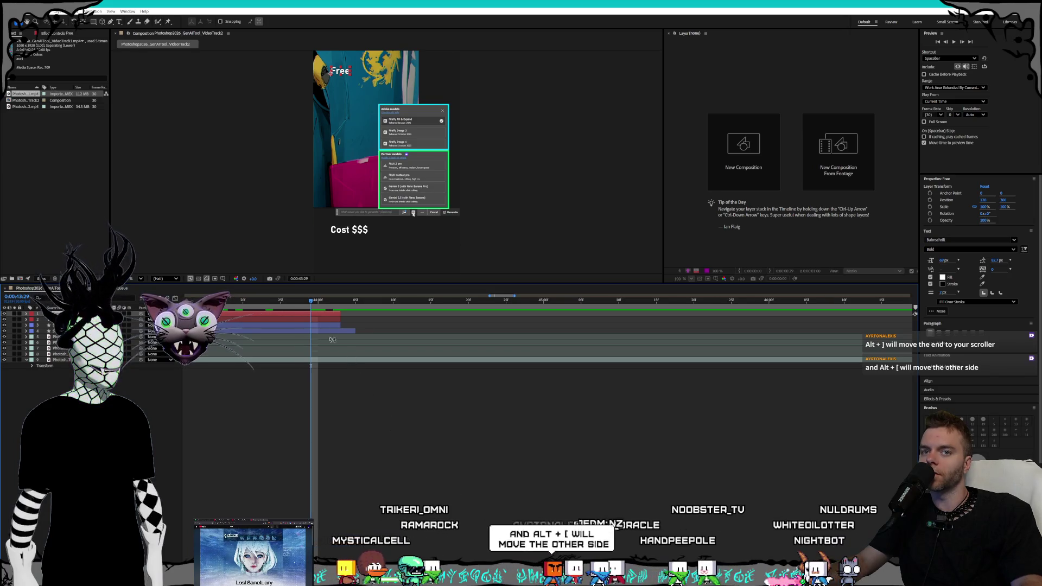
# Move Shape Layer 2 so it ends at 0:00:44:03 rather than starting there
pyautogui.press('o')
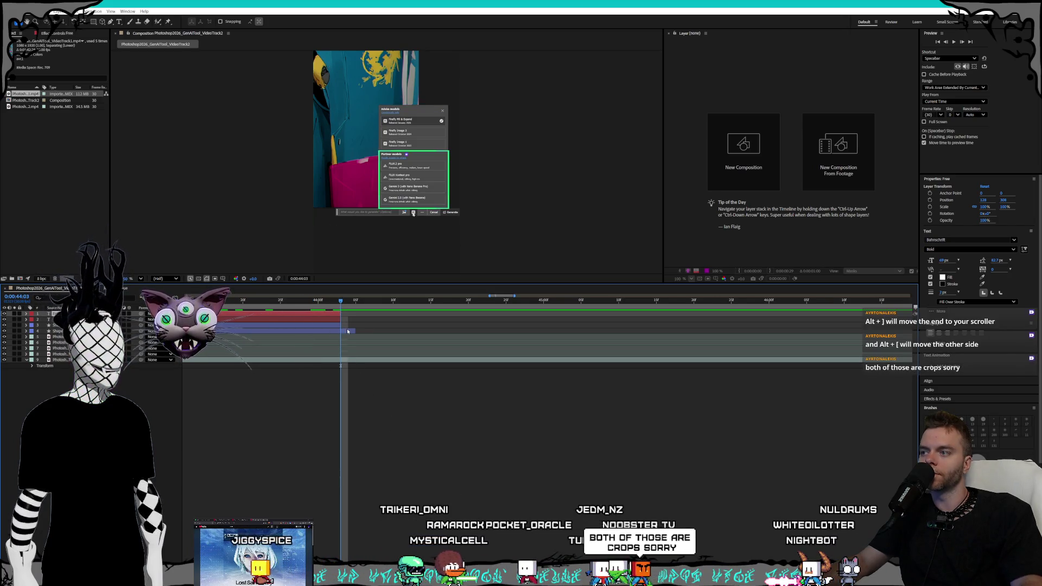
pyautogui.click(347, 331)
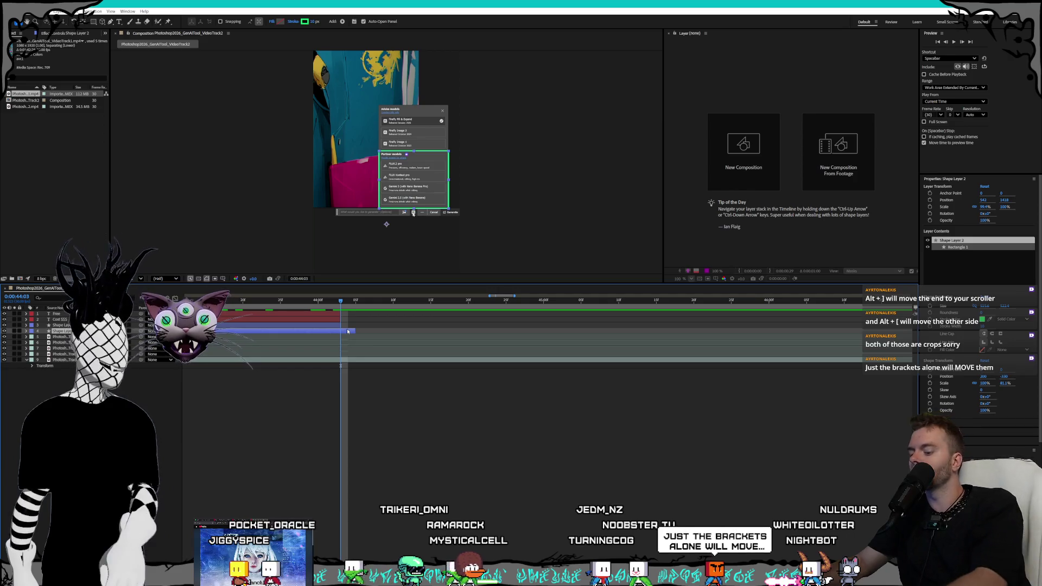
pyautogui.press('[')
pyautogui.press(']')
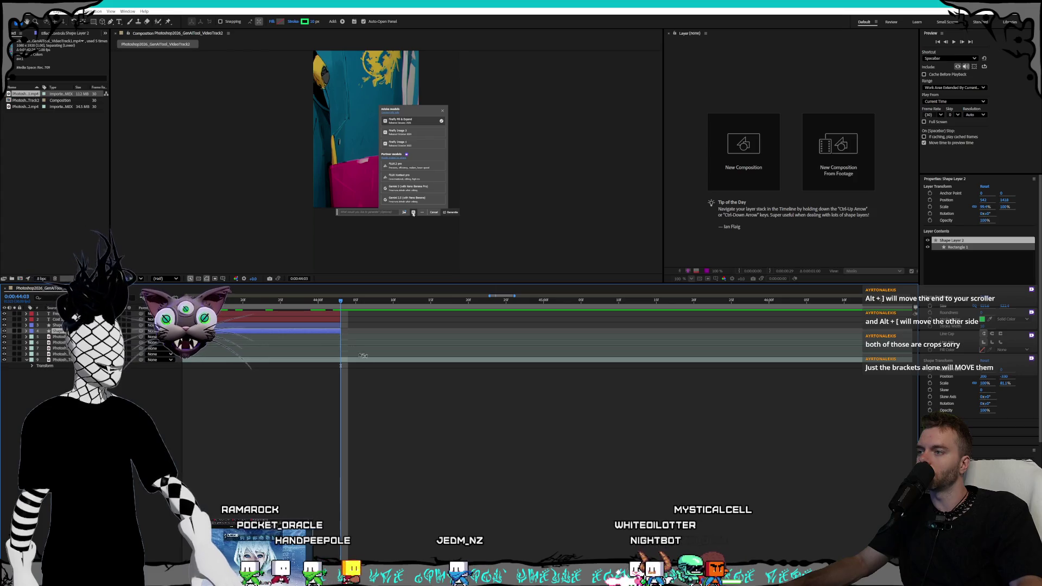
pyautogui.scroll(-5, 393, 363)
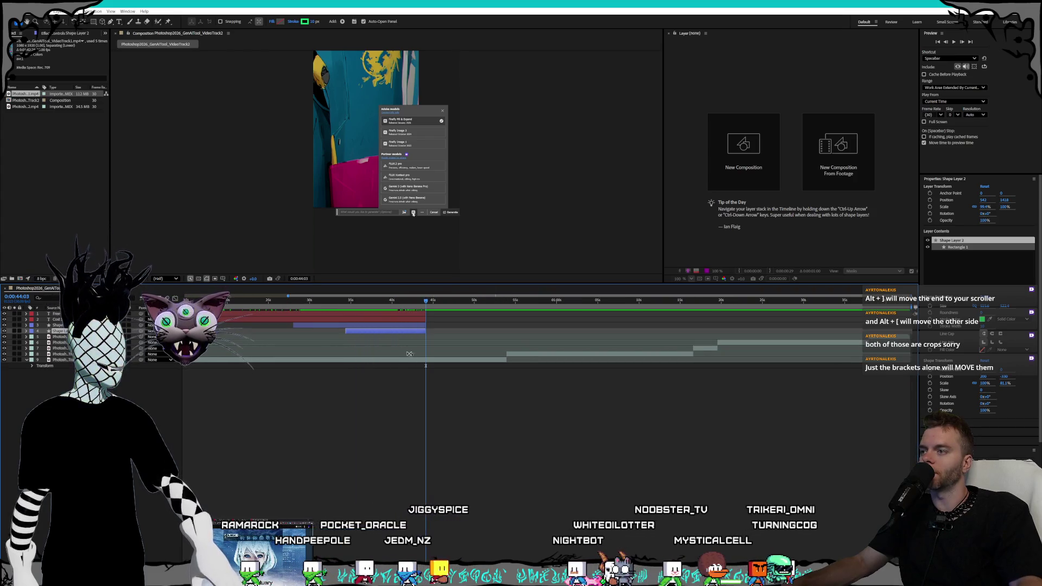
pyautogui.moveTo(372, 304)
pyautogui.mouseDown()
pyautogui.moveTo(302, 305)
pyautogui.moveTo(428, 309)
pyautogui.moveTo(405, 310)
pyautogui.mouseUp()
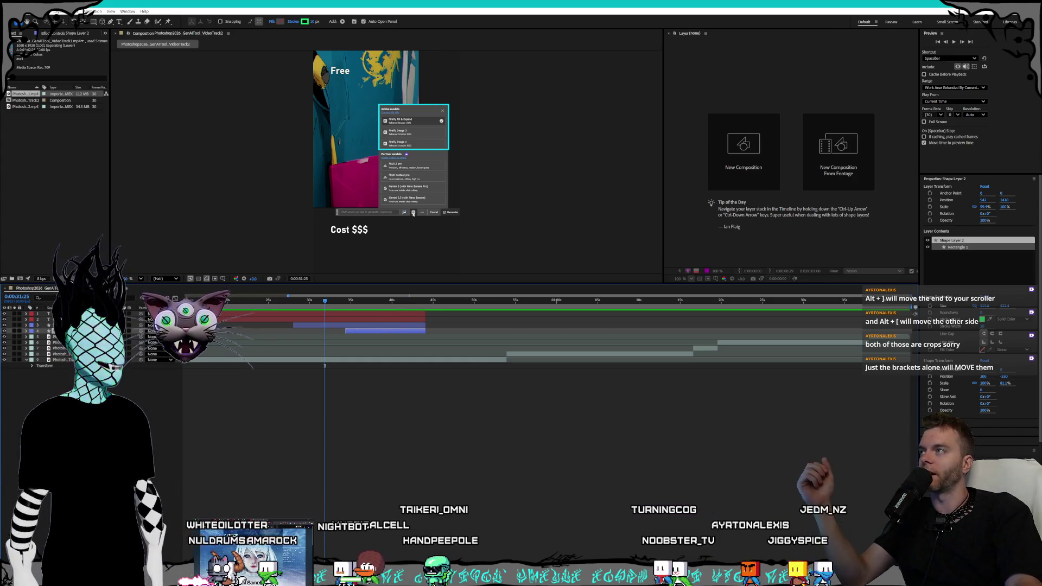
# Save the project under a new name: an existing GenAITool project's name with '_Tr' appended
pyautogui.click(12, 11)
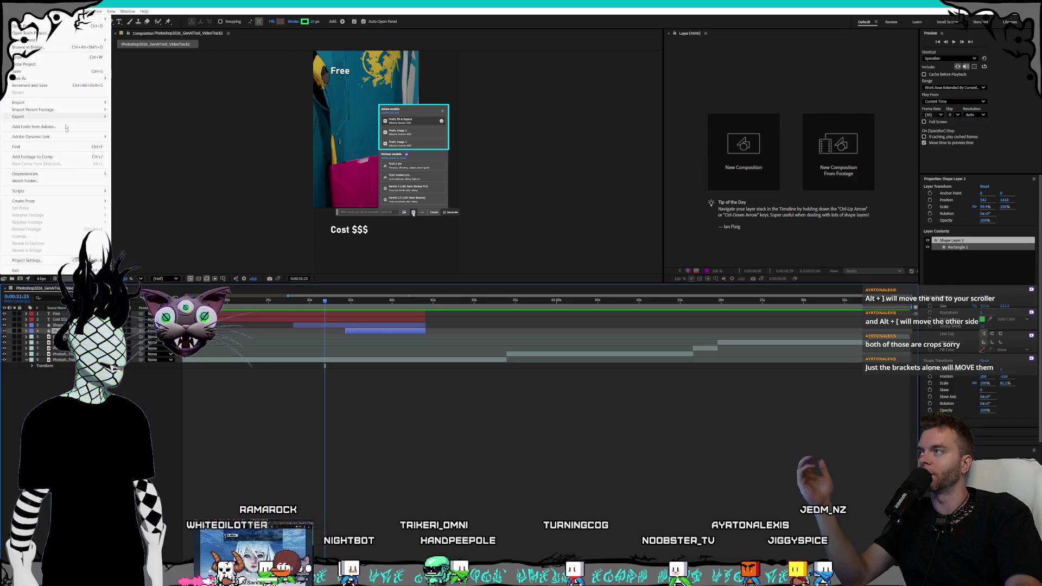
pyautogui.moveTo(30, 80)
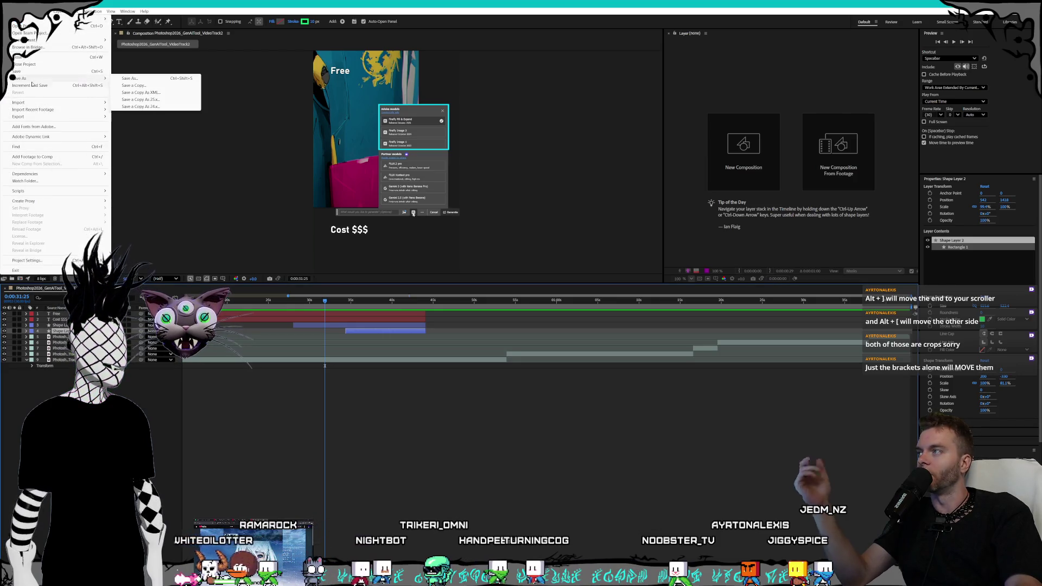
pyautogui.click(149, 80)
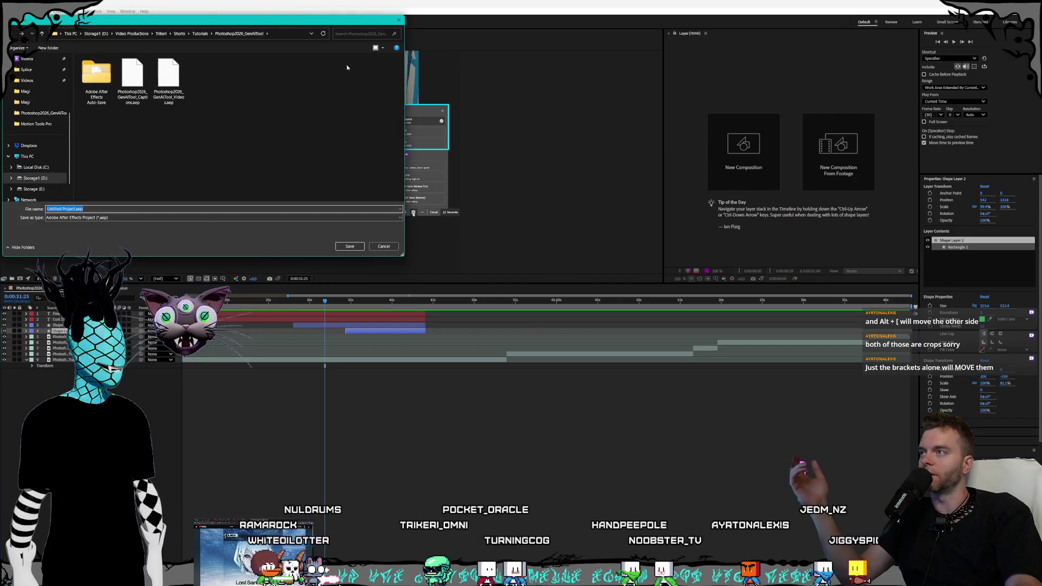
pyautogui.moveTo(274, 18)
pyautogui.mouseDown()
pyautogui.moveTo(736, 162)
pyautogui.moveTo(648, 143)
pyautogui.mouseUp()
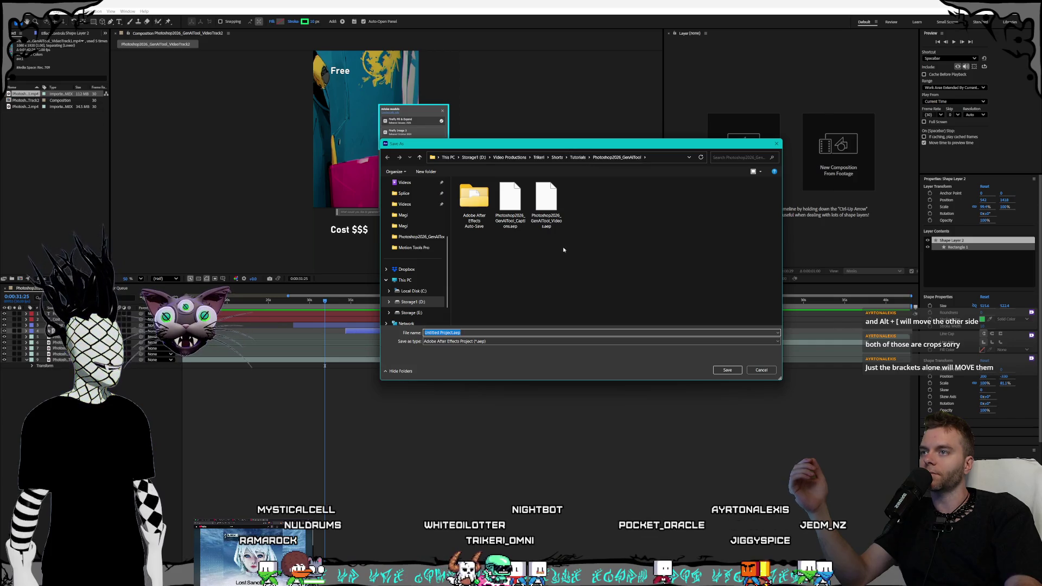
pyautogui.click(546, 203)
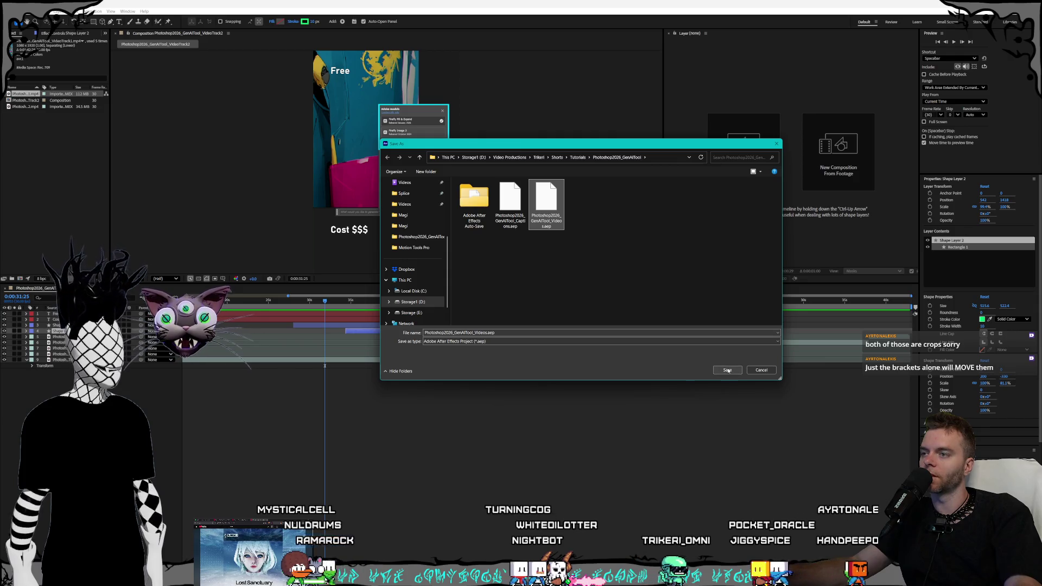
pyautogui.doubleClick(486, 333)
pyautogui.click(486, 333)
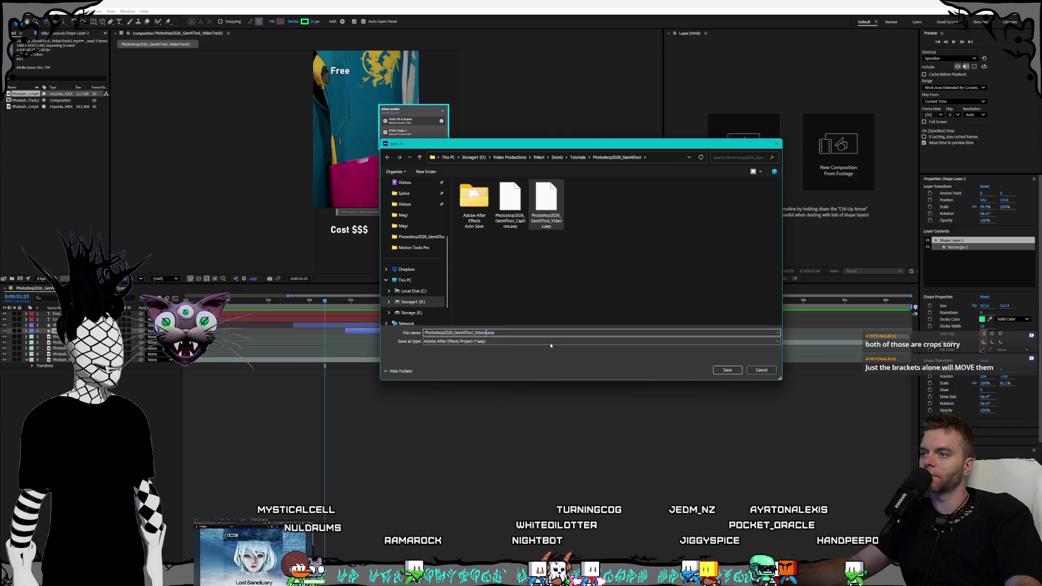
pyautogui.press('BackSpace')
pyautogui.write('_Track1')
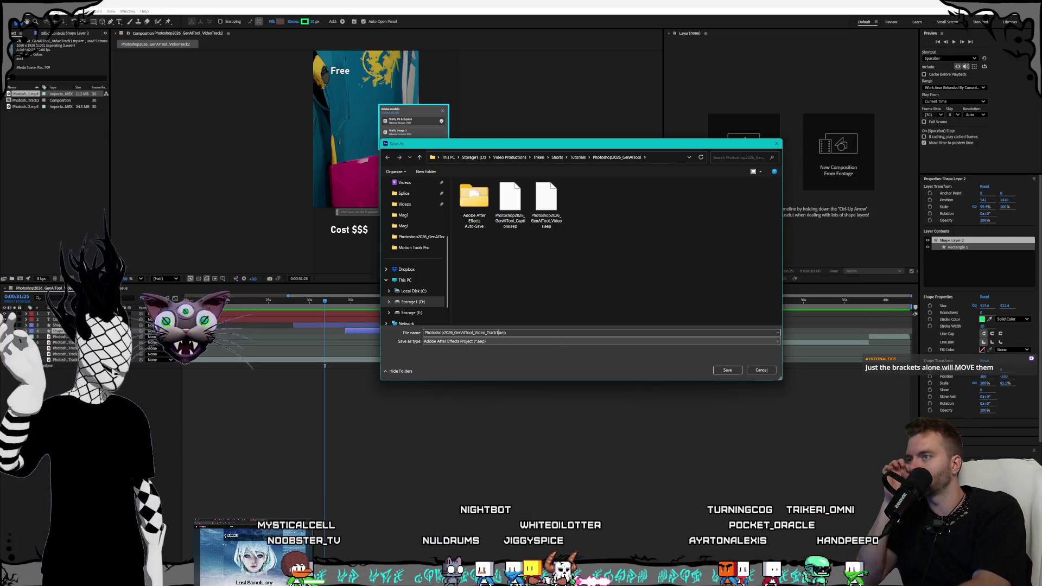
pyautogui.press('Return')
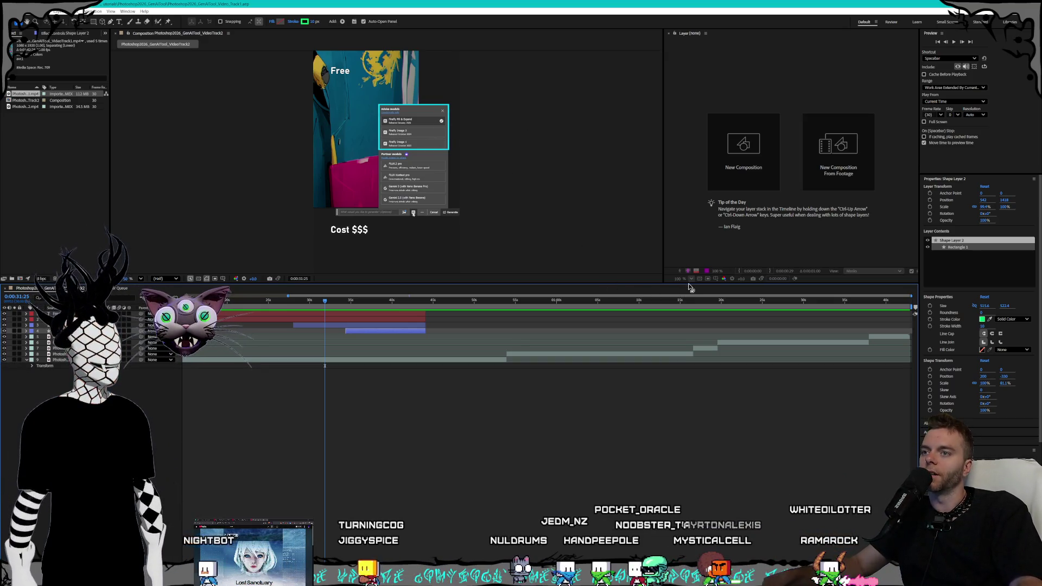
pyautogui.moveTo(692, 284); pyautogui.dragTo(692, 435)
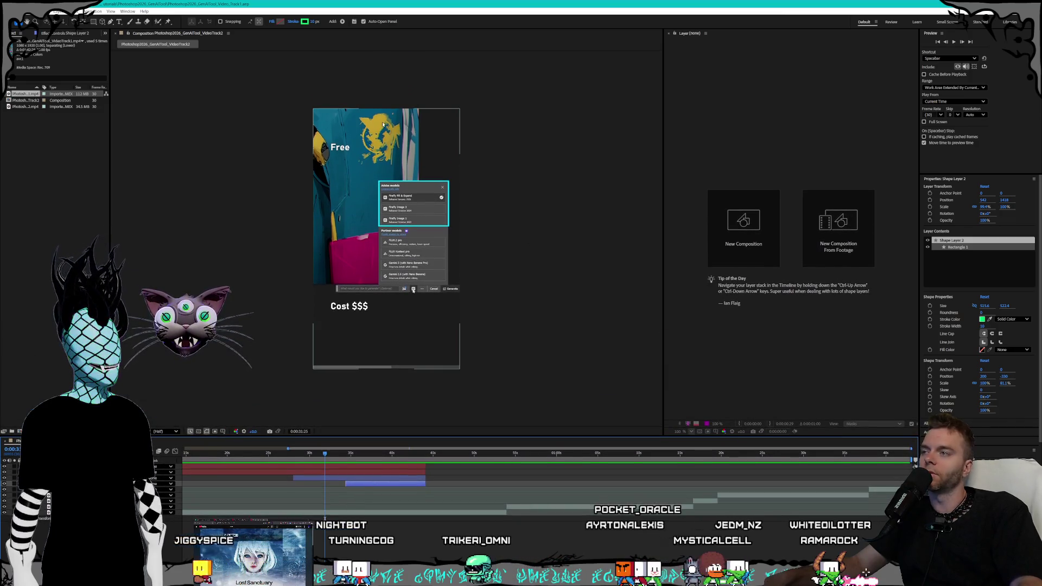
# Zoom the composition viewer in on the model menu and the Cost $$$ label
pyautogui.press('.')
pyautogui.press('.')
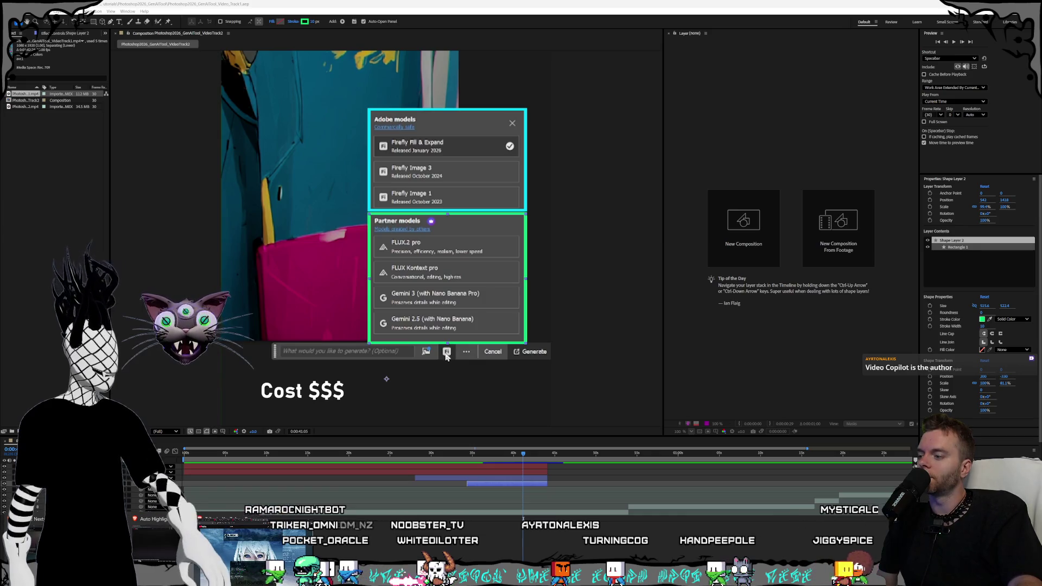
pyautogui.hotkey('alt', 'Tab')
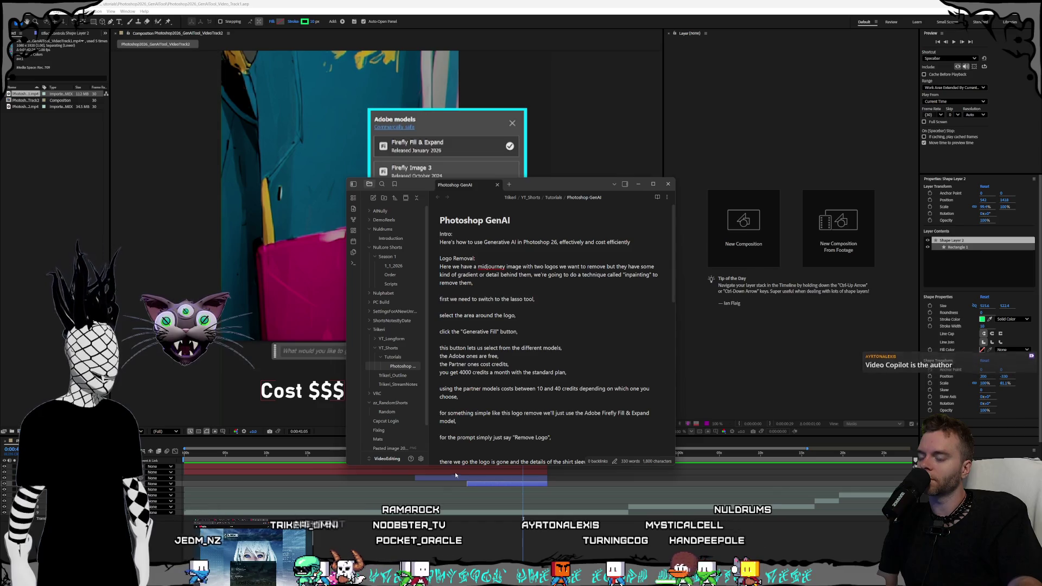
# Review the model credit costs in the Photoshop GenAI notes, then close the notes window
pyautogui.moveTo(566, 183)
pyautogui.mouseDown()
pyautogui.moveTo(905, 132)
pyautogui.moveTo(842, 107)
pyautogui.mouseUp()
pyautogui.scroll(-10, 827, 261)
pyautogui.scroll(5, 827, 261)
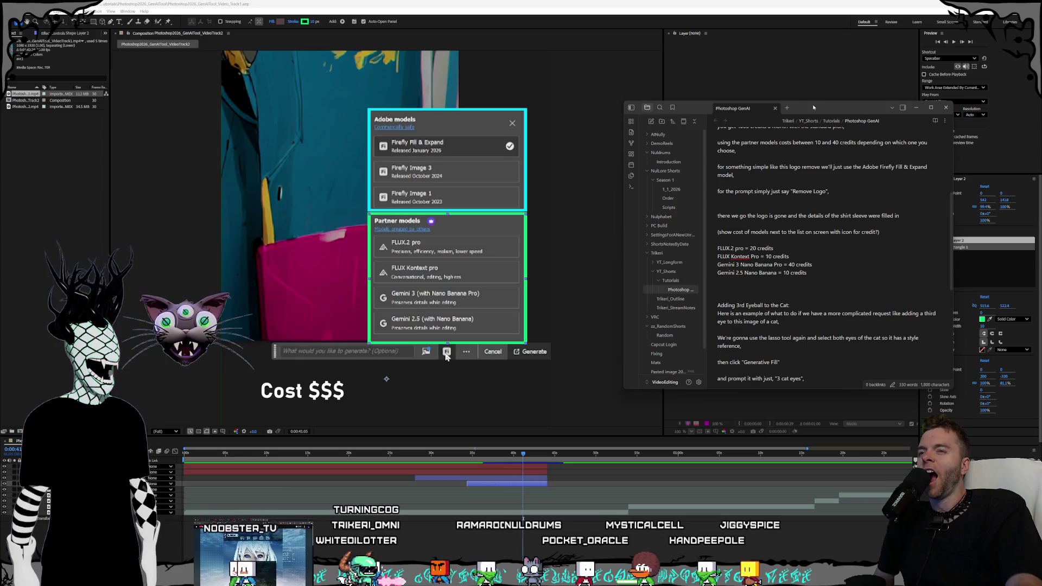
pyautogui.moveTo(807, 115); pyautogui.dragTo(820, 99)
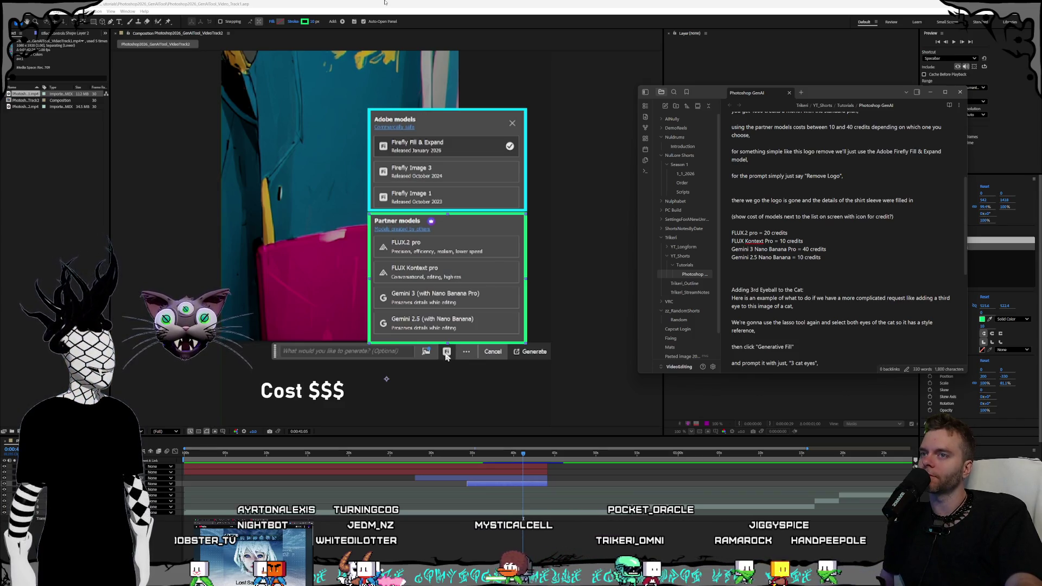
pyautogui.click(198, 223)
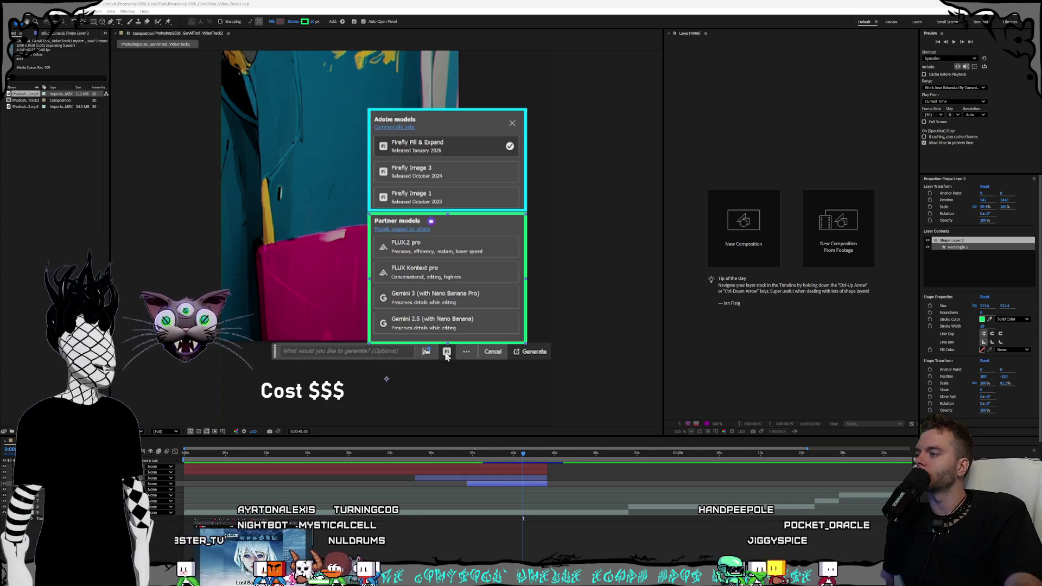
pyautogui.hotkey('ctrl', 't')
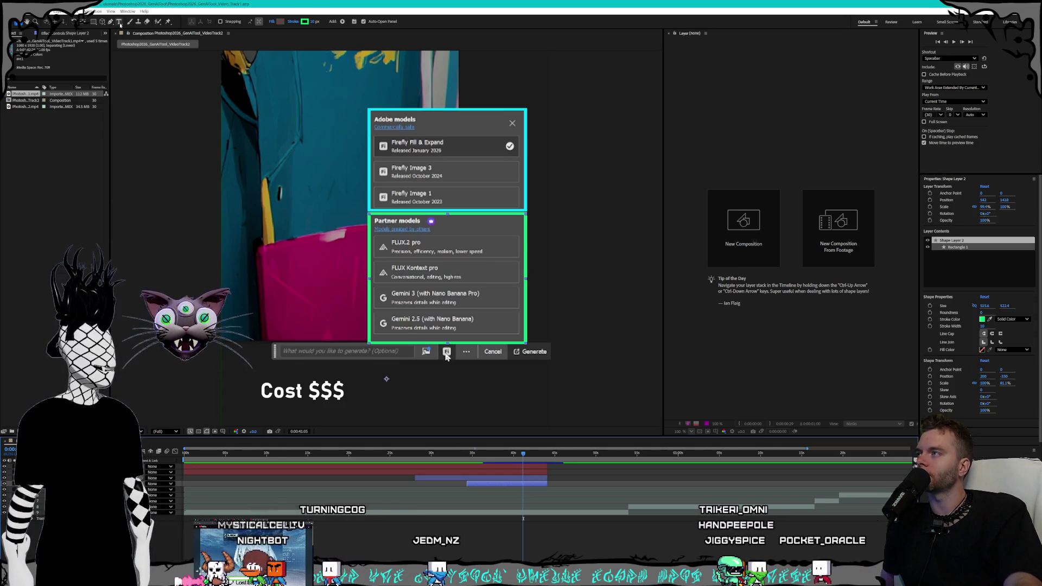
# Add a '20' text label beside FLUX.2 pro with adjusted font size and stroke width
pyautogui.click(496, 250)
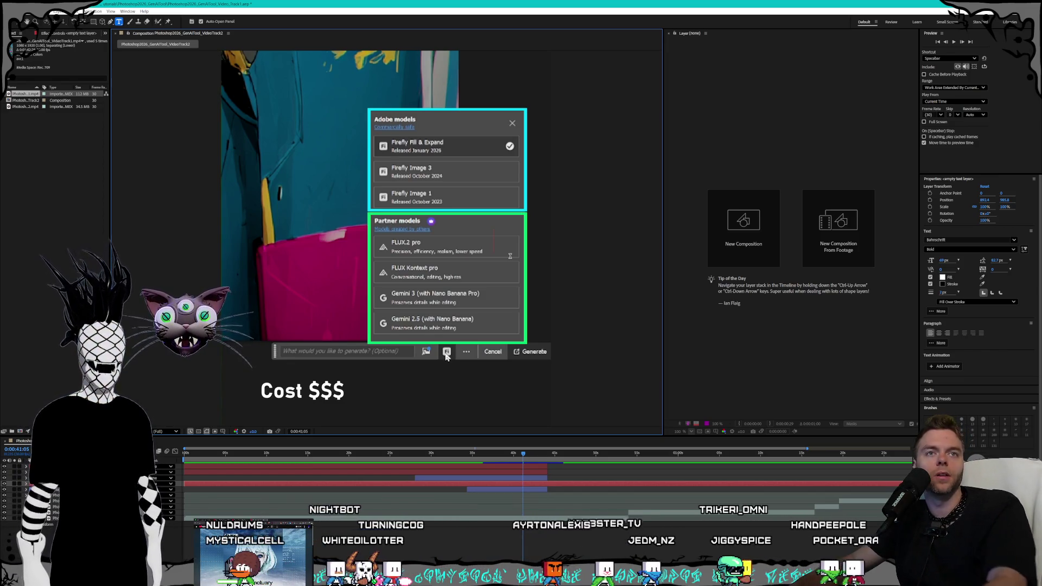
pyautogui.press('Return')
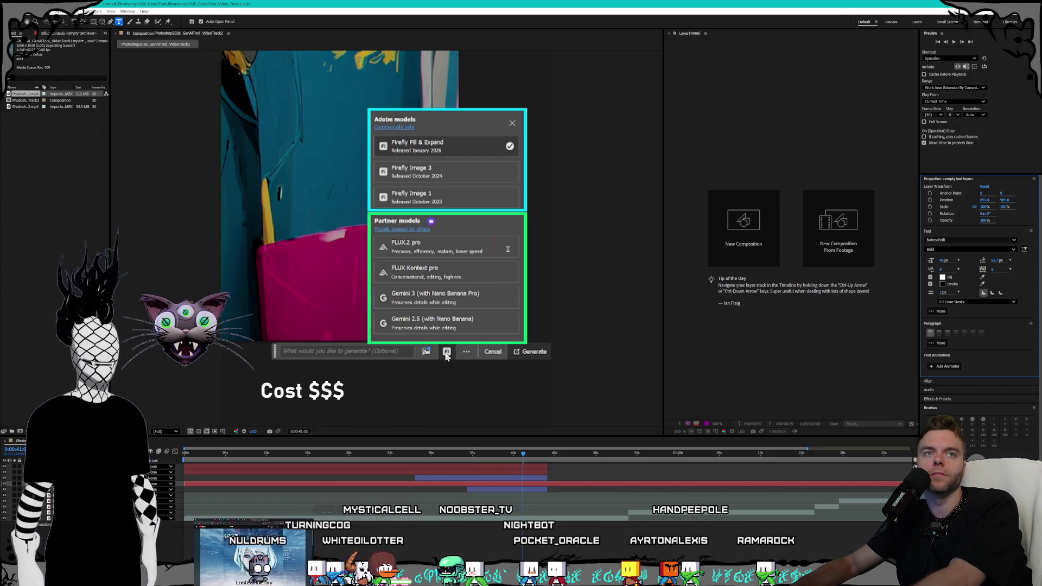
pyautogui.write('20')
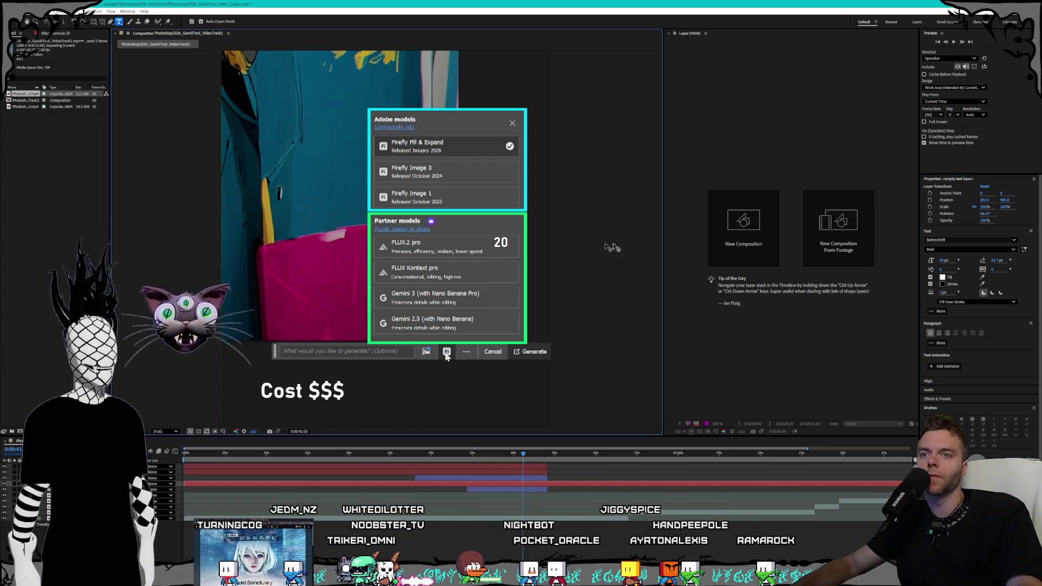
pyautogui.click(947, 292)
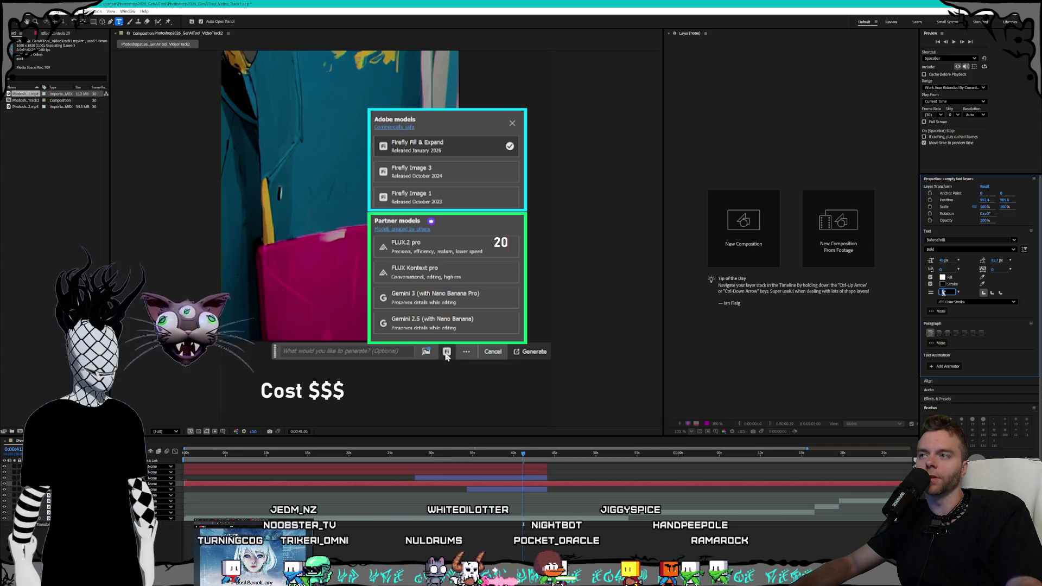
pyautogui.press('Return')
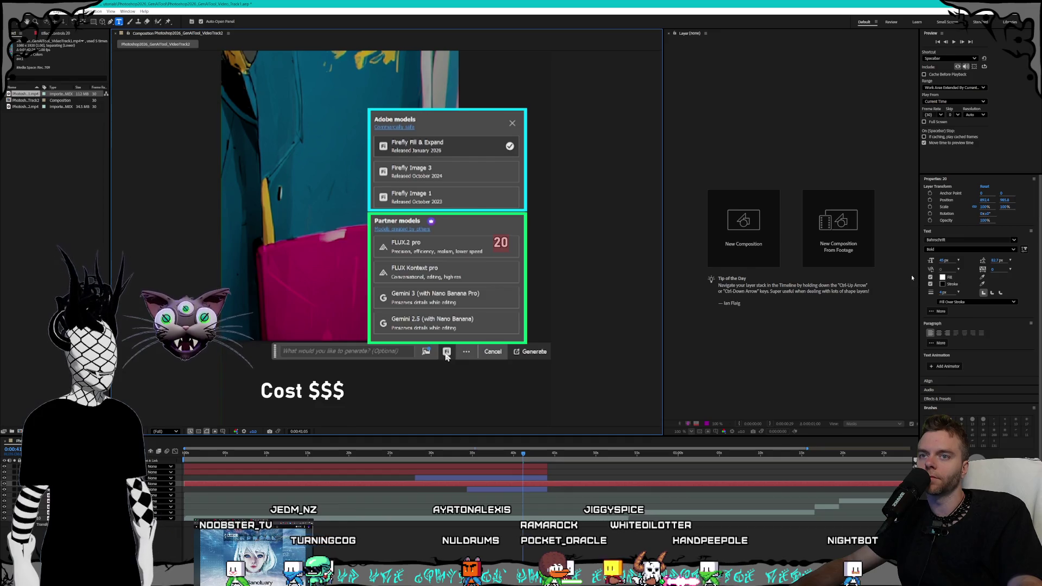
pyautogui.click(943, 277)
# Make the 20 label's fill green and shift it slightly down-right beside FLUX.2 pro
pyautogui.moveTo(541, 308); pyautogui.dragTo(543, 299)
pyautogui.moveTo(542, 237); pyautogui.dragTo(665, 214)
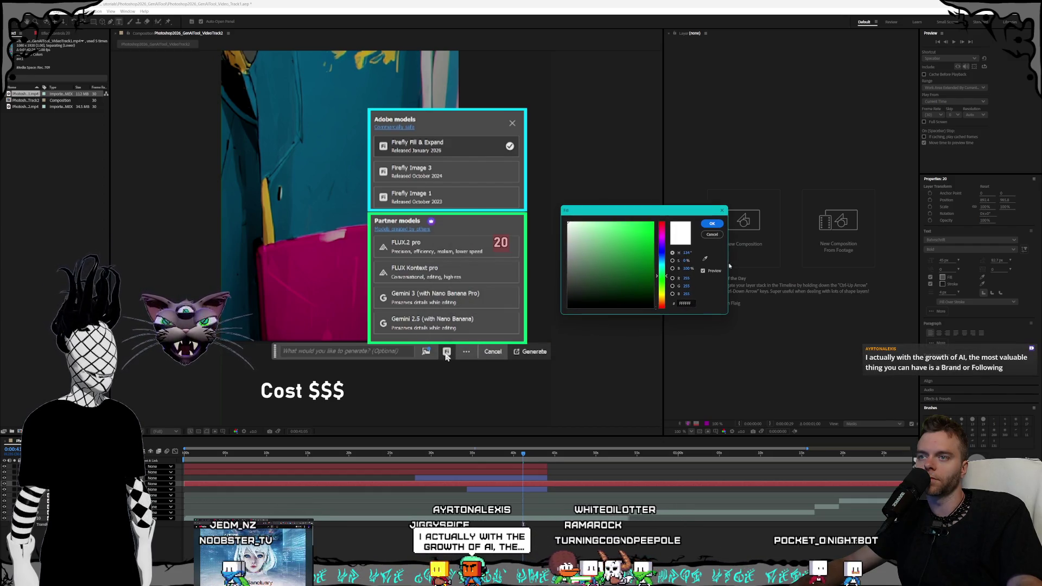
pyautogui.click(704, 260)
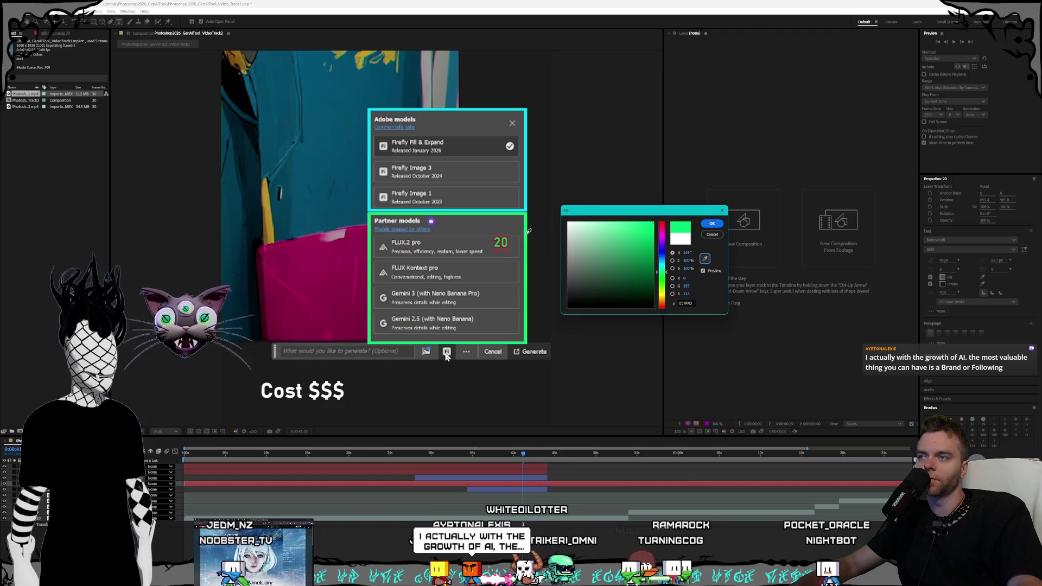
pyautogui.click(712, 223)
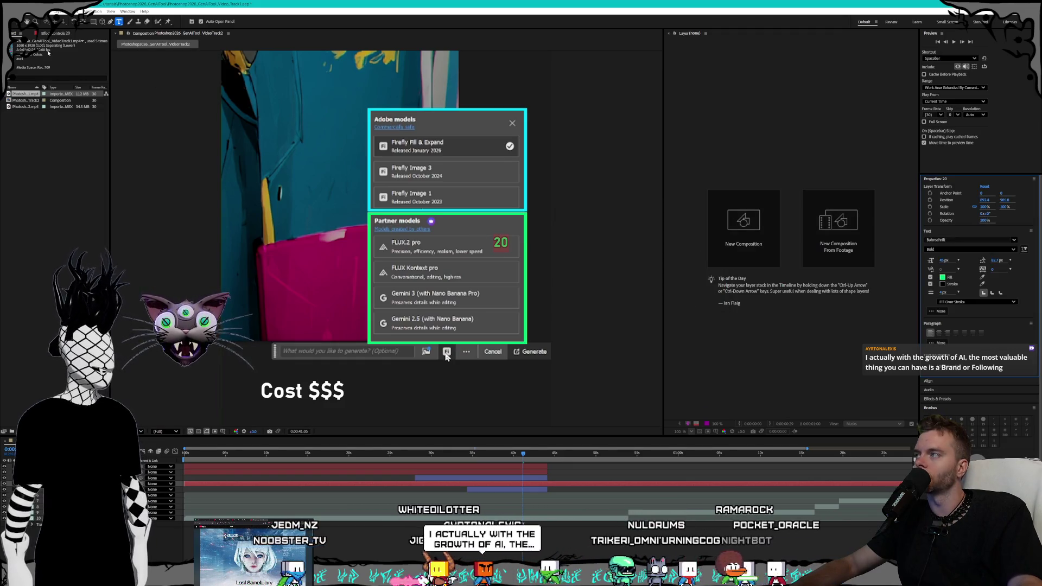
pyautogui.moveTo(504, 245); pyautogui.dragTo(508, 250)
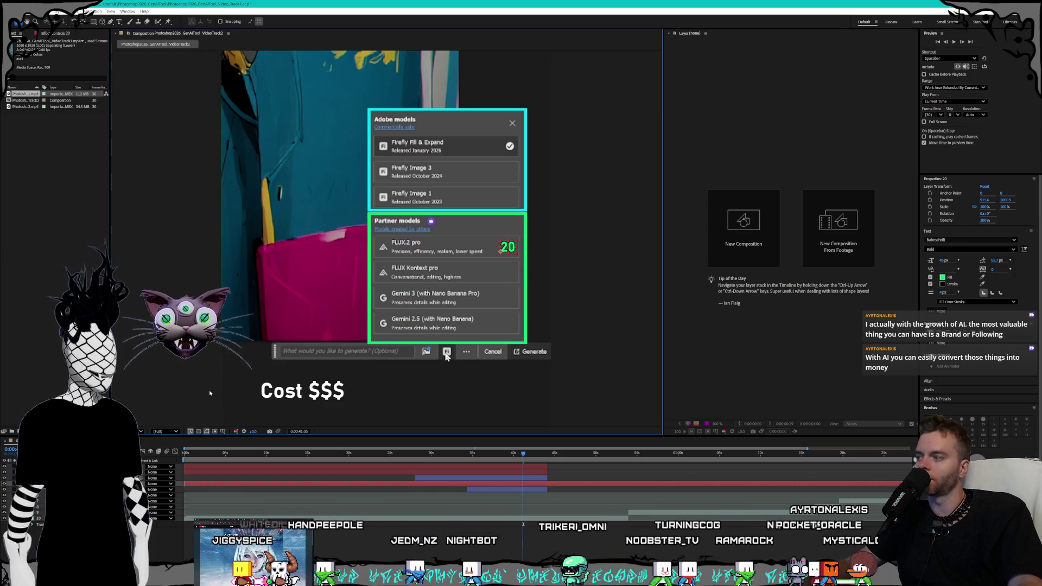
# Duplicate the 20 label and line the copy up beside FLUX Kontext pro
pyautogui.hotkey('ctrl', 'Down')
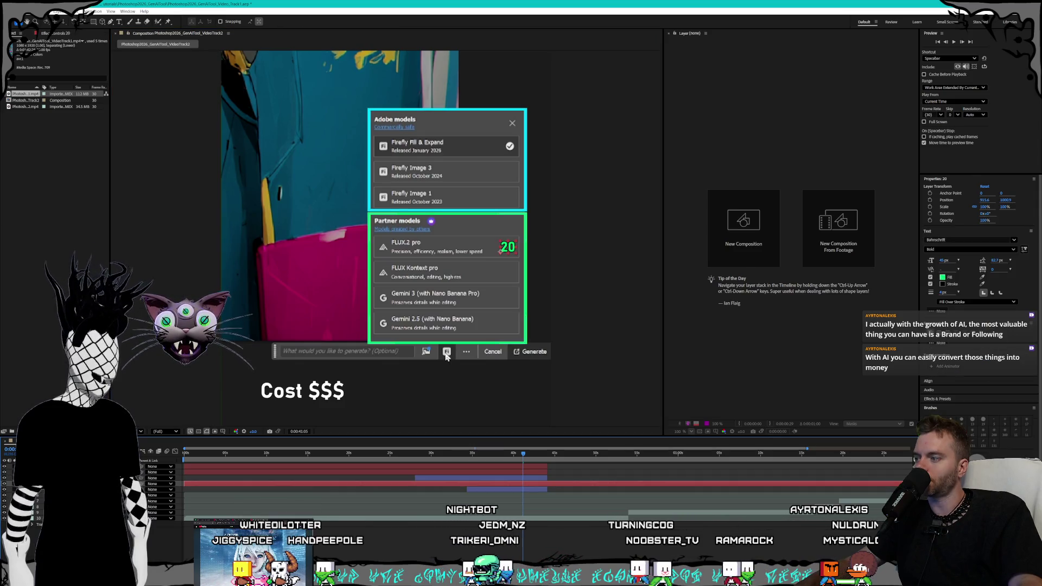
pyautogui.hotkey('ctrl', 'Up')
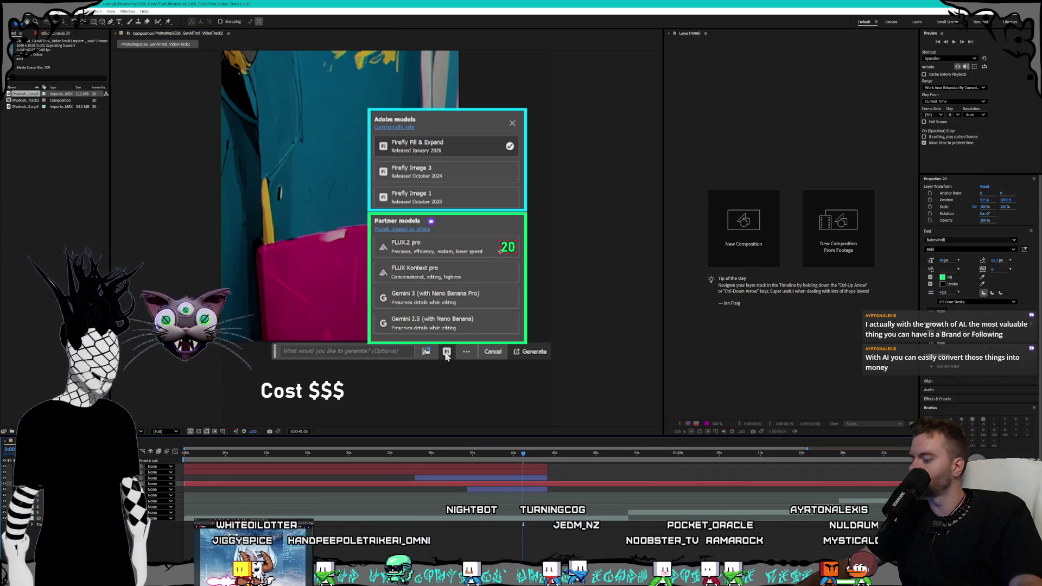
pyautogui.hotkey('ctrl', 'd')
pyautogui.moveTo(509, 250); pyautogui.dragTo(512, 265)
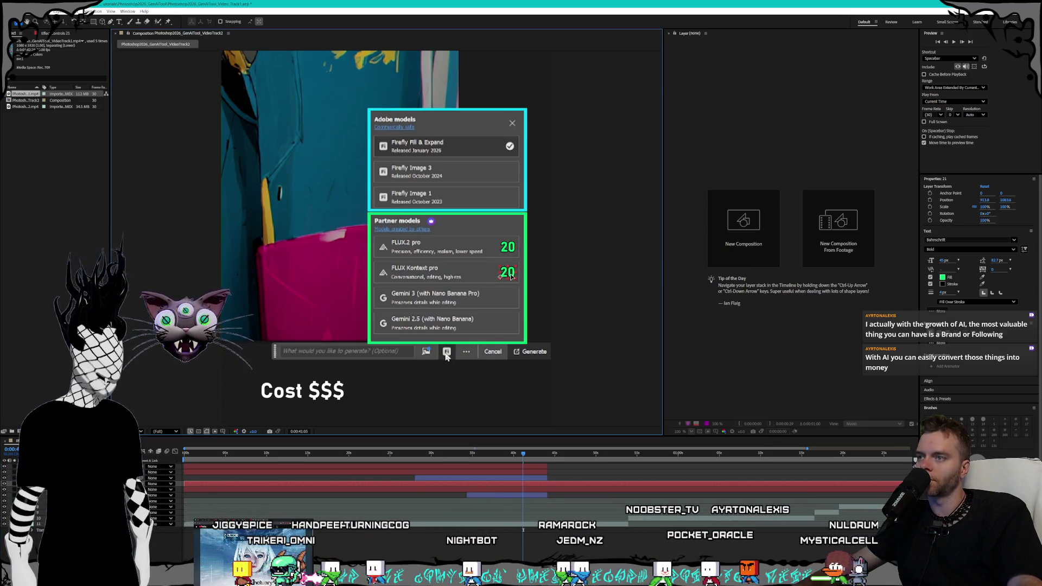
pyautogui.moveTo(510, 278); pyautogui.dragTo(512, 276)
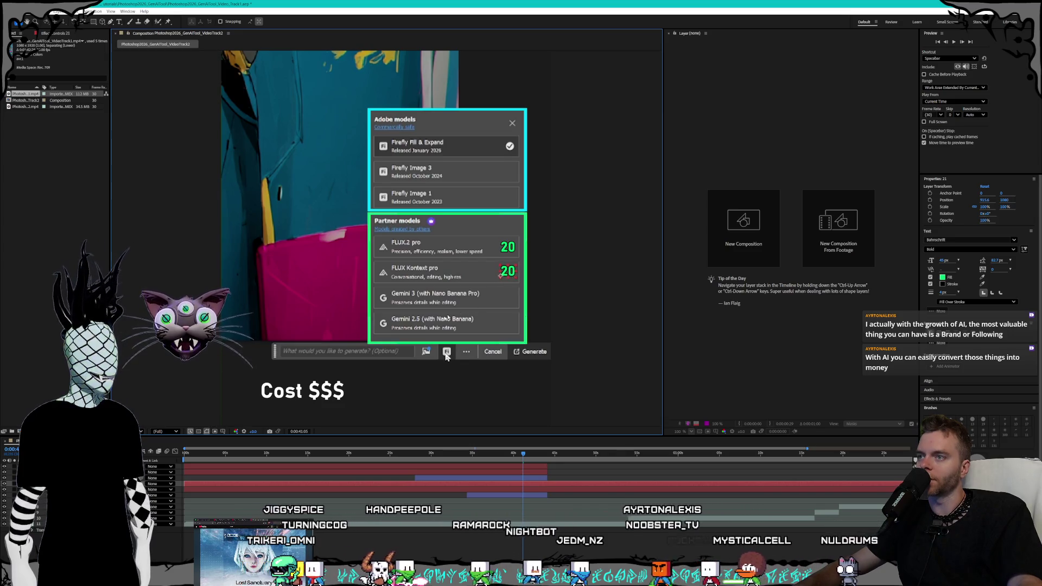
# Duplicate it again and set Position Y so copies sit beside Gemini 3 and Gemini 2.5
pyautogui.hotkey('ctrl', 'd')
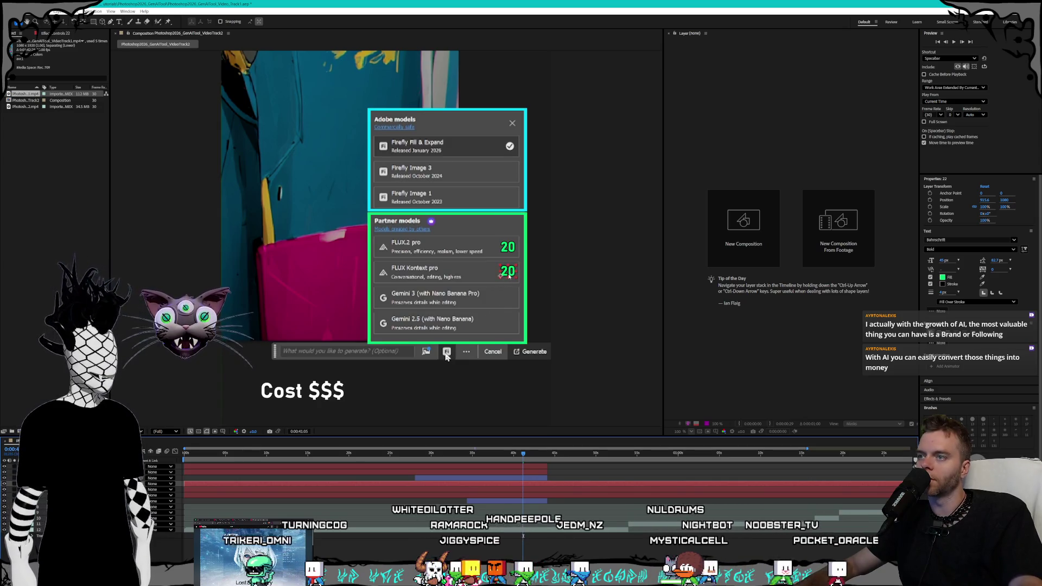
pyautogui.click(1007, 200)
pyautogui.moveTo(1028, 200); pyautogui.dragTo(1034, 199)
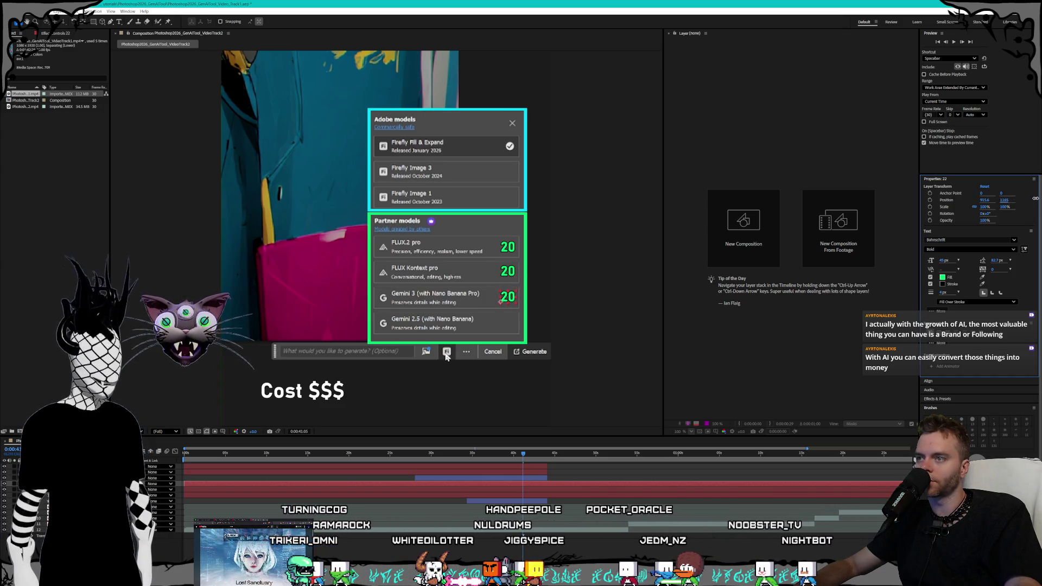
pyautogui.hotkey('ctrl', 'Up')
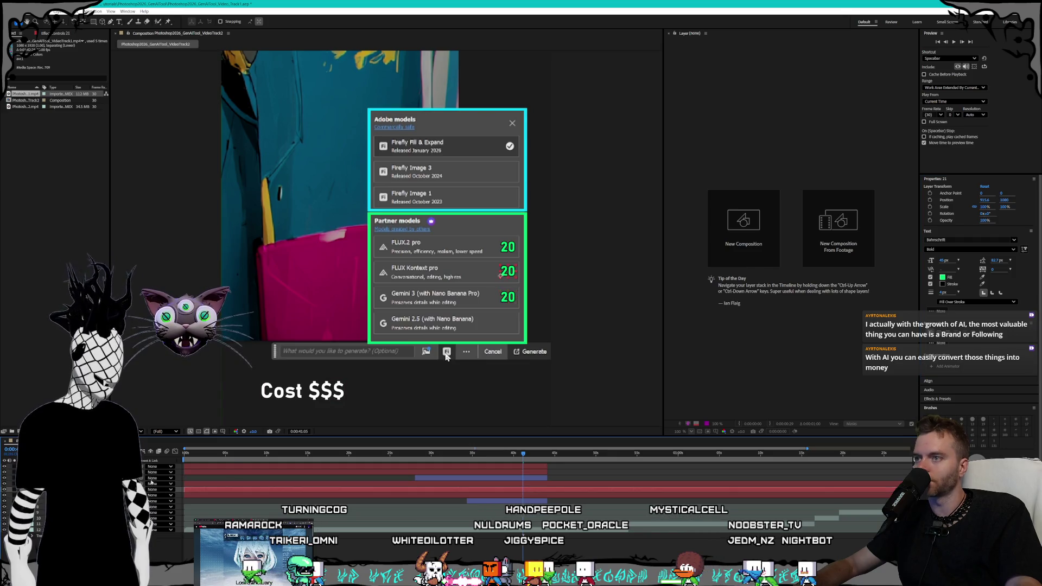
pyautogui.click(1008, 199)
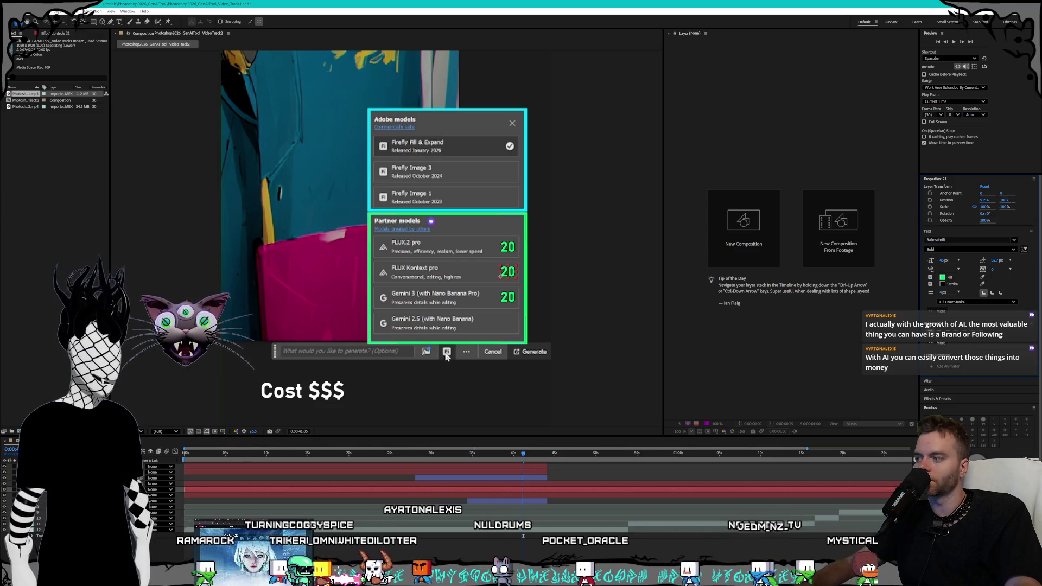
pyautogui.hotkey('ctrl', 'Up')
pyautogui.hotkey('ctrl', 'Down')
pyautogui.hotkey('ctrl', 'Down')
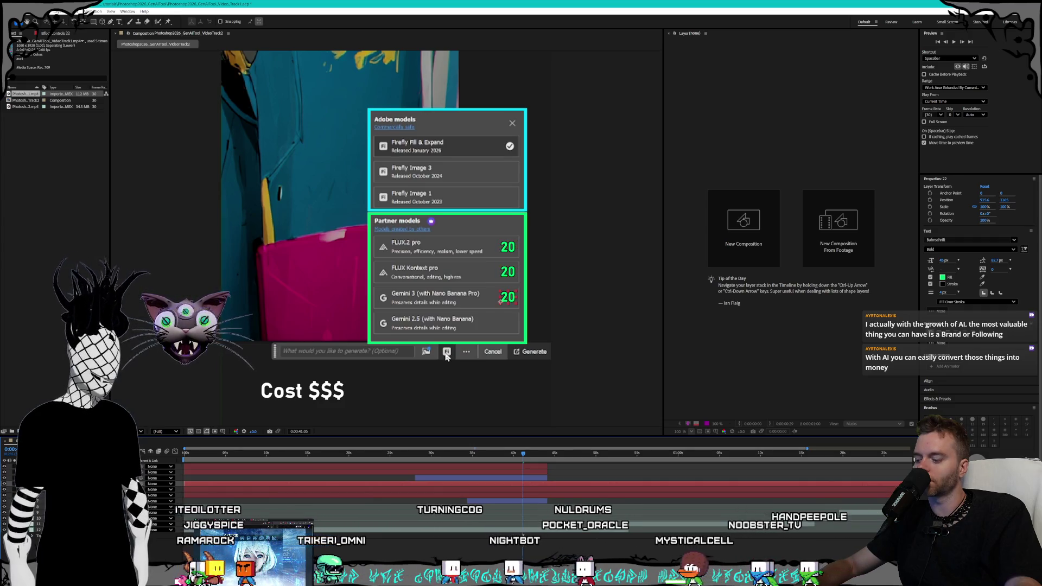
pyautogui.hotkey('ctrl', 'Down')
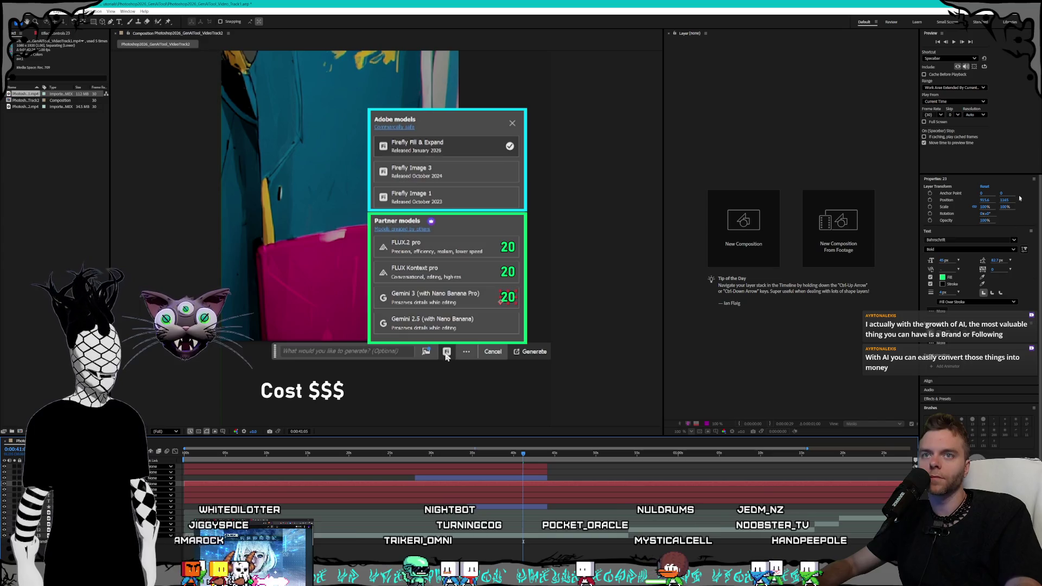
pyautogui.click(1037, 199)
pyautogui.moveTo(1038, 199); pyautogui.dragTo(1033, 200)
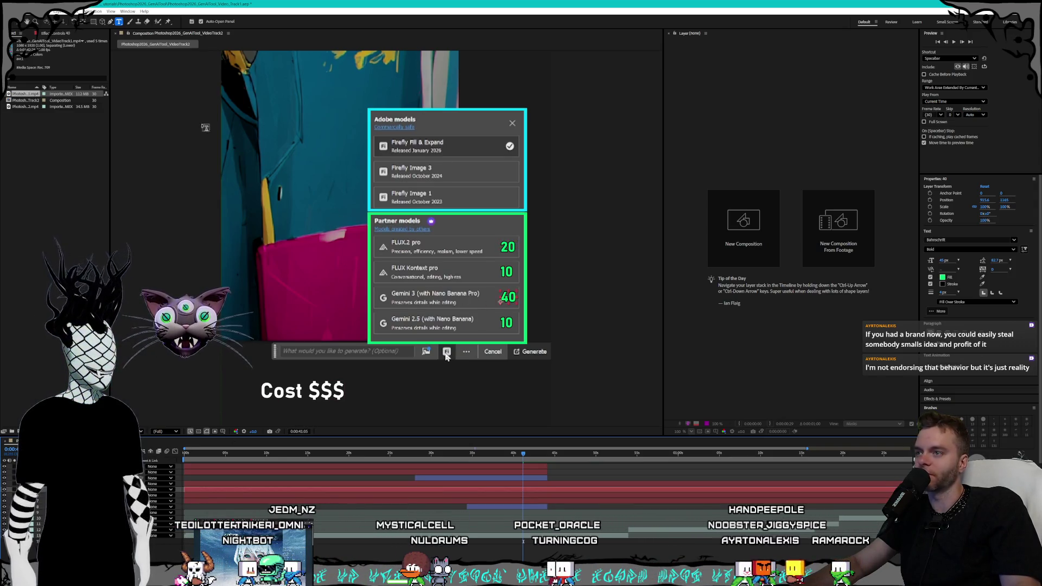
# Use the Selection tool to nudge the 40 credit label slightly left
pyautogui.click(15, 23)
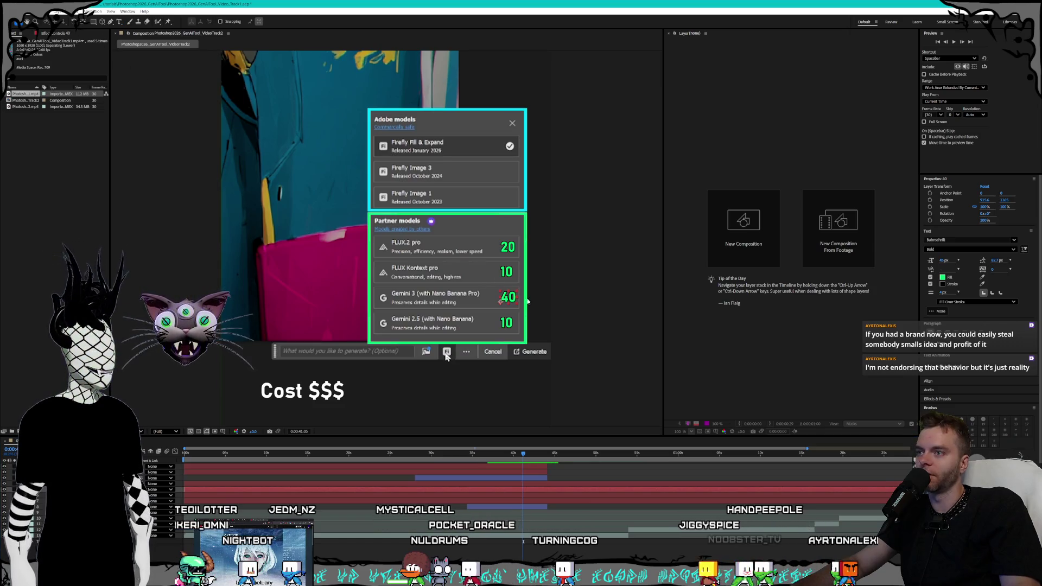
pyautogui.moveTo(527, 301); pyautogui.dragTo(510, 298)
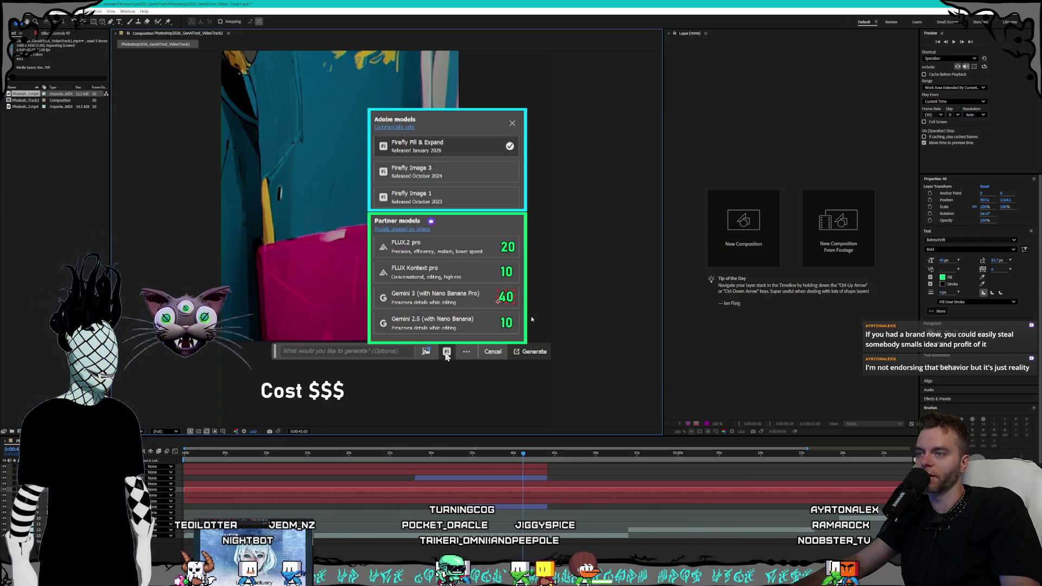
# Deselect all layers to view the full comp, then select the Free label
pyautogui.click(588, 204)
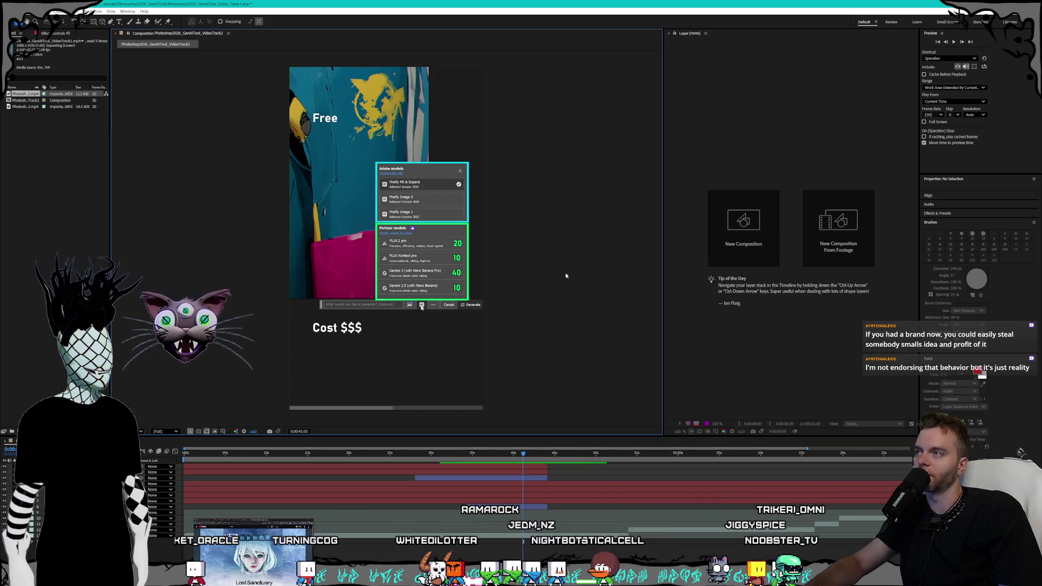
pyautogui.click(325, 117)
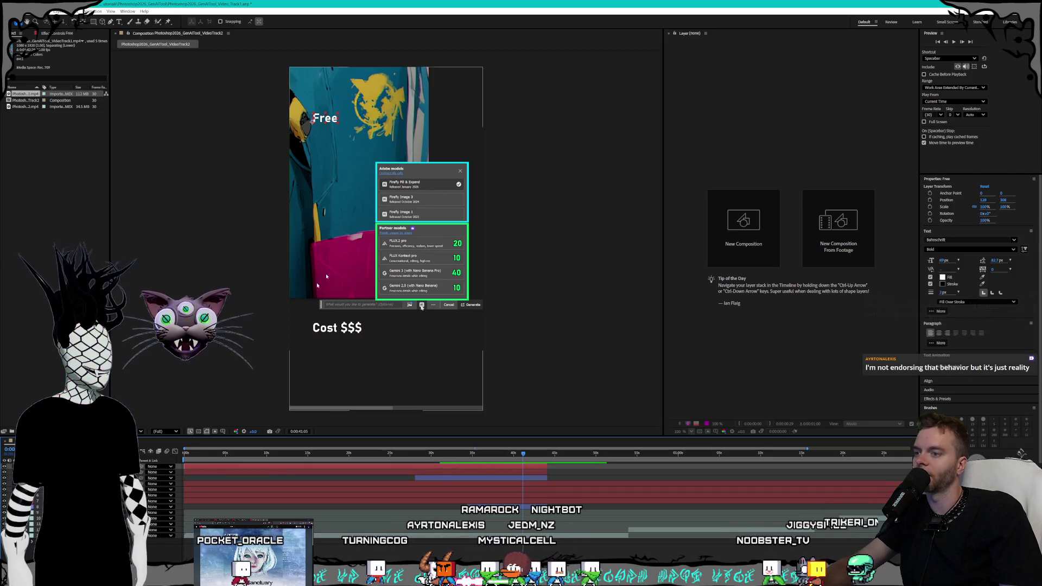
# Nudge the Free label a few pixels right and put the playhead near 34 seconds
pyautogui.moveTo(328, 121); pyautogui.dragTo(334, 120)
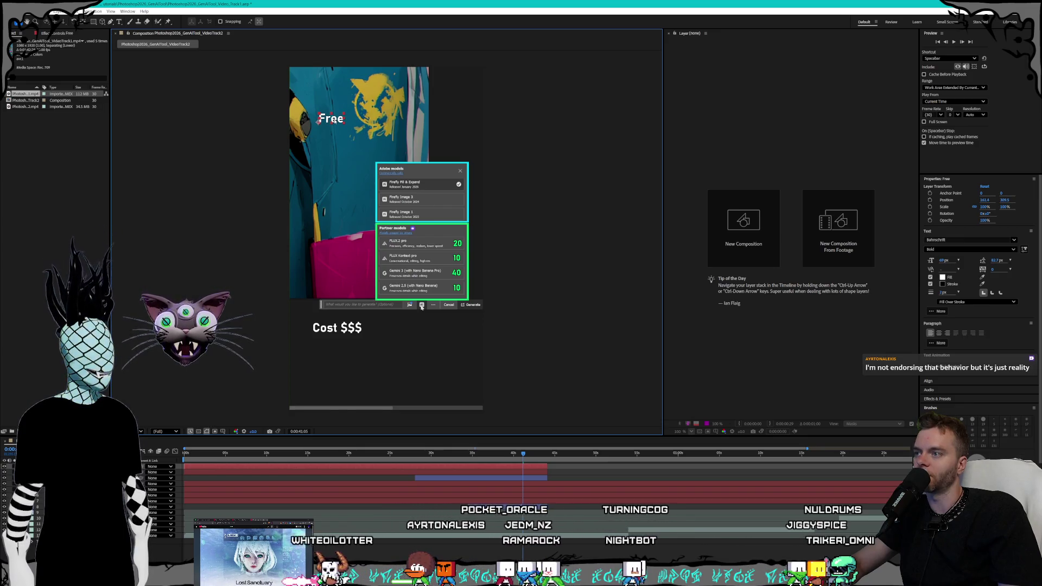
pyautogui.click(572, 98)
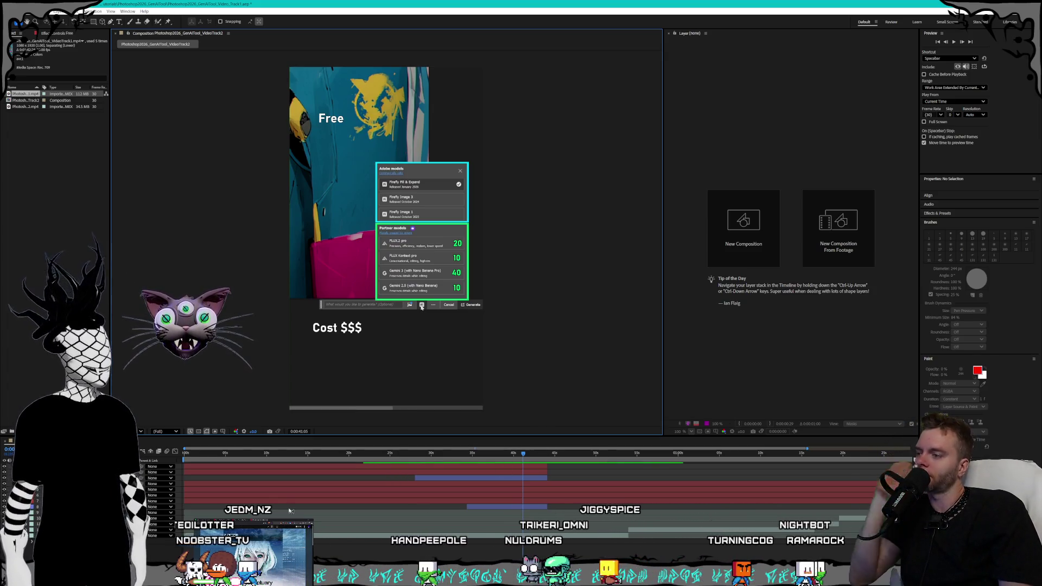
pyautogui.click(467, 455)
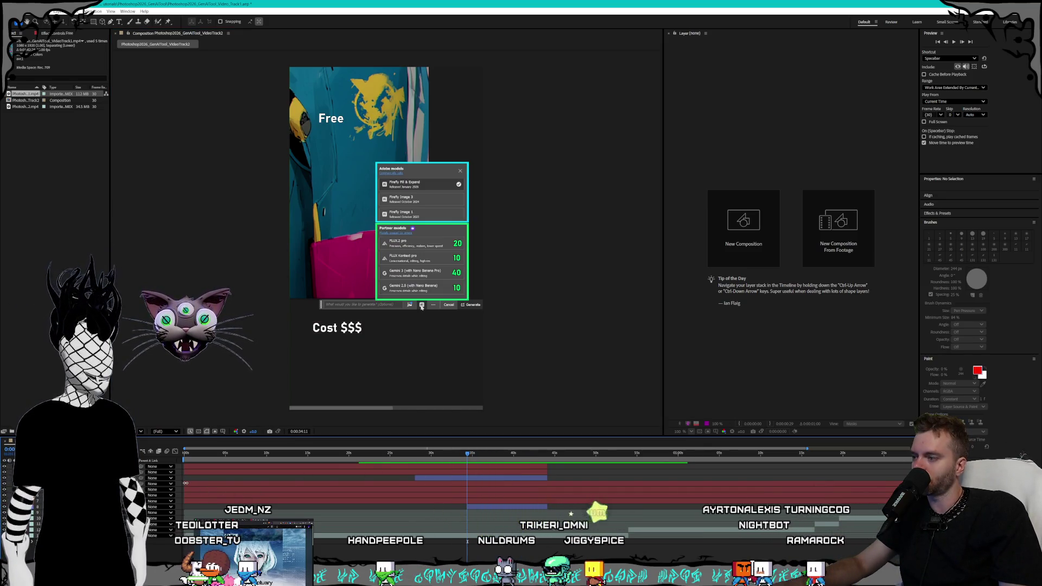
# Delay the in-points of the 10, 40 and bottom 10 credit layers, then select them and zoom the timeline
pyautogui.moveTo(185, 483); pyautogui.dragTo(253, 485)
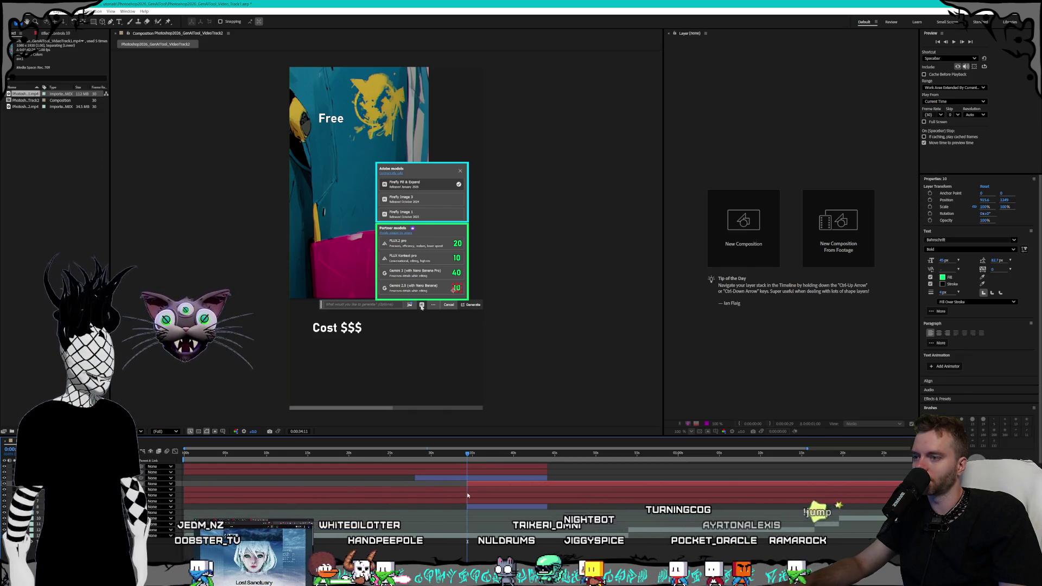
pyautogui.moveTo(185, 489); pyautogui.dragTo(467, 497)
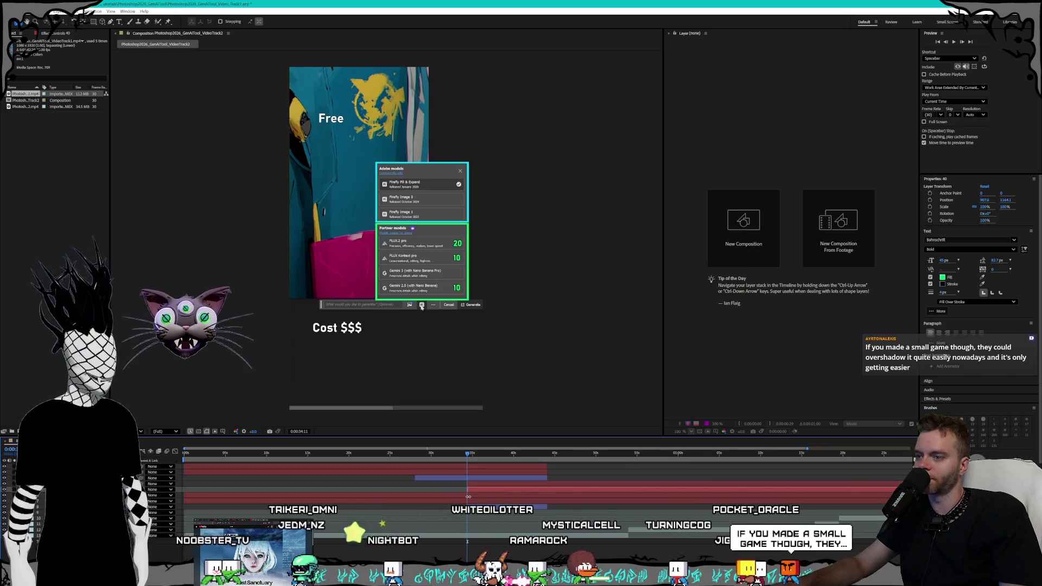
pyautogui.moveTo(184, 495); pyautogui.dragTo(360, 495)
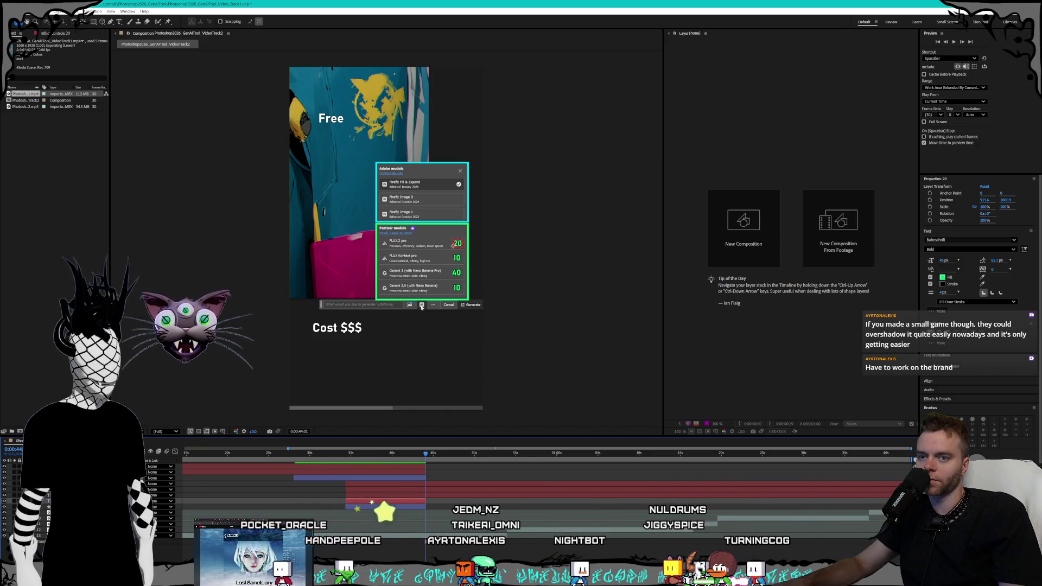
pyautogui.hotkey('ctrl', 'Up')
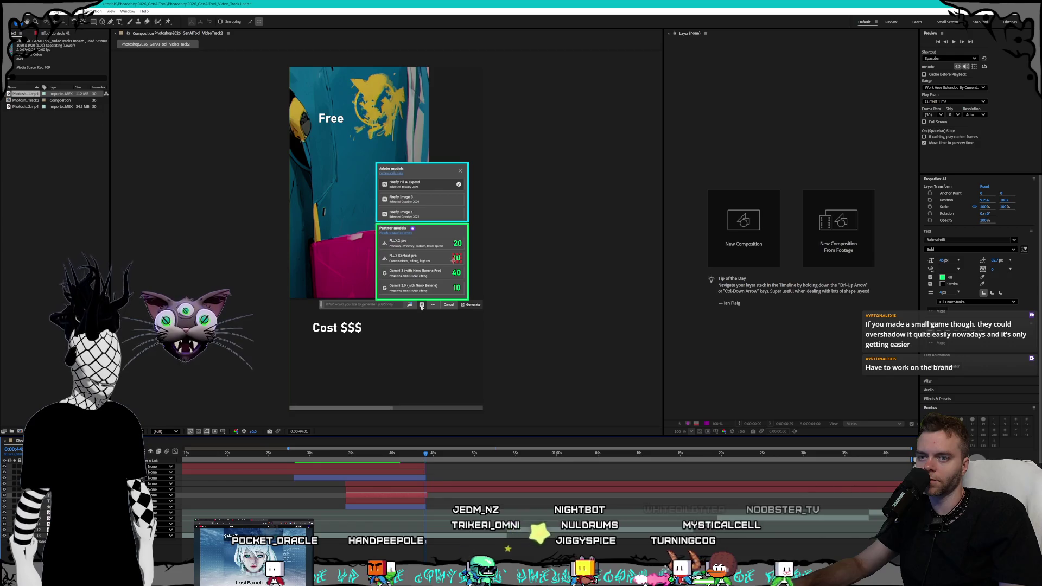
pyautogui.hotkey('ctrl', 'Up')
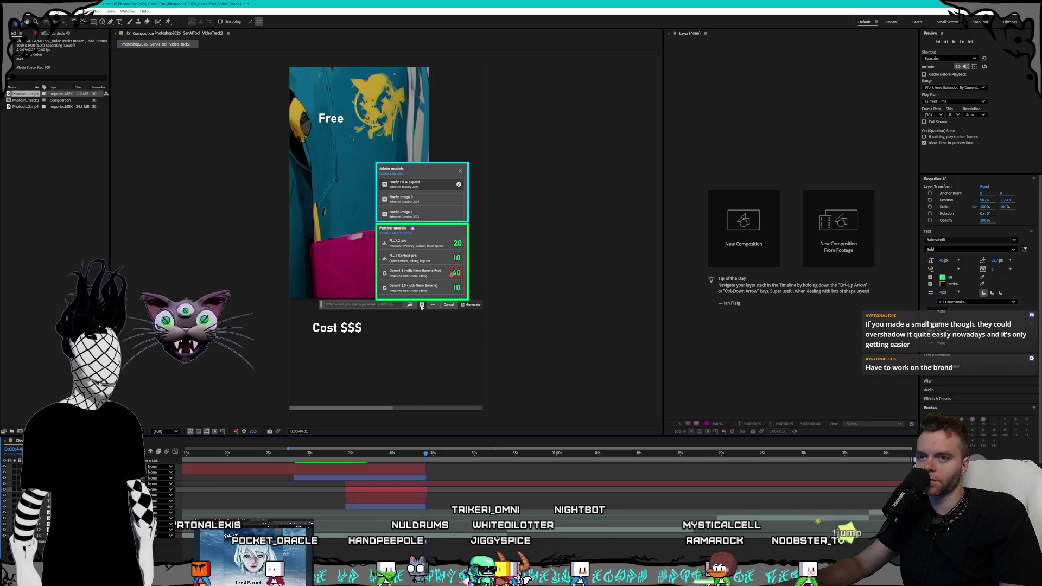
pyautogui.hotkey('ctrl', 'Up')
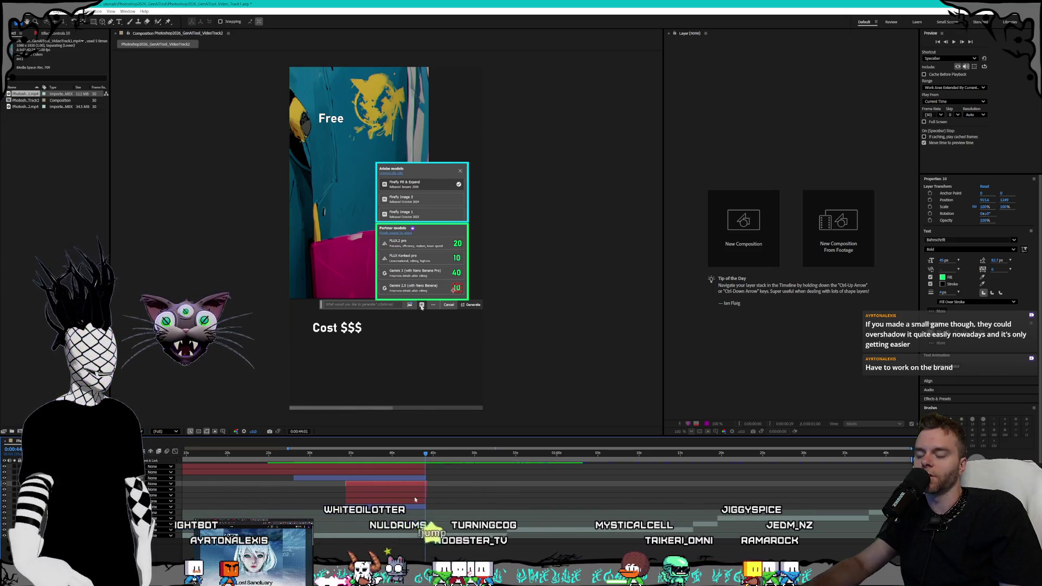
pyautogui.press(';')
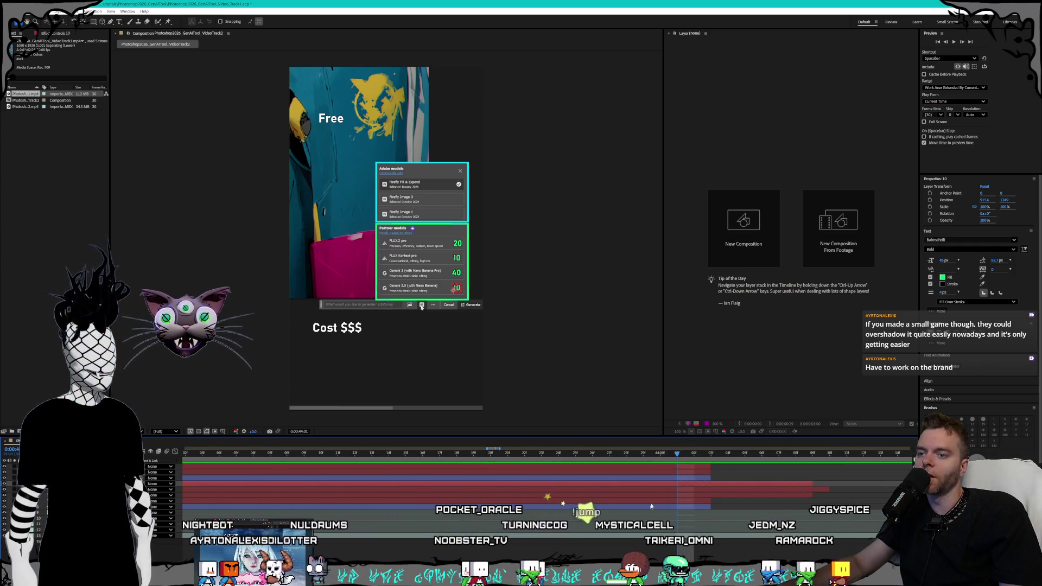
# Trim the credit-number layers to end at 0:00:44:03
pyautogui.click(709, 460)
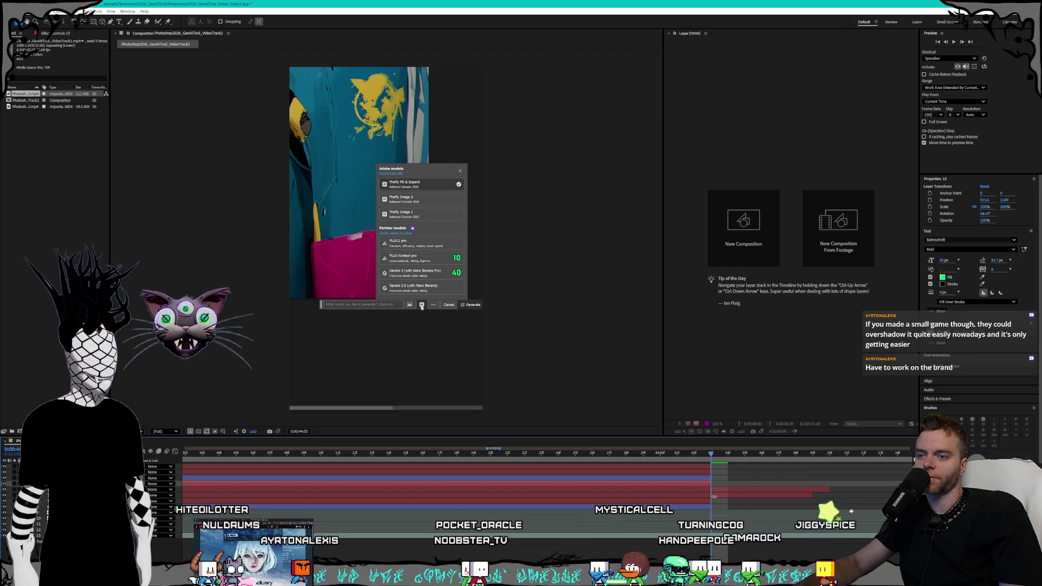
pyautogui.moveTo(819, 495); pyautogui.dragTo(811, 500)
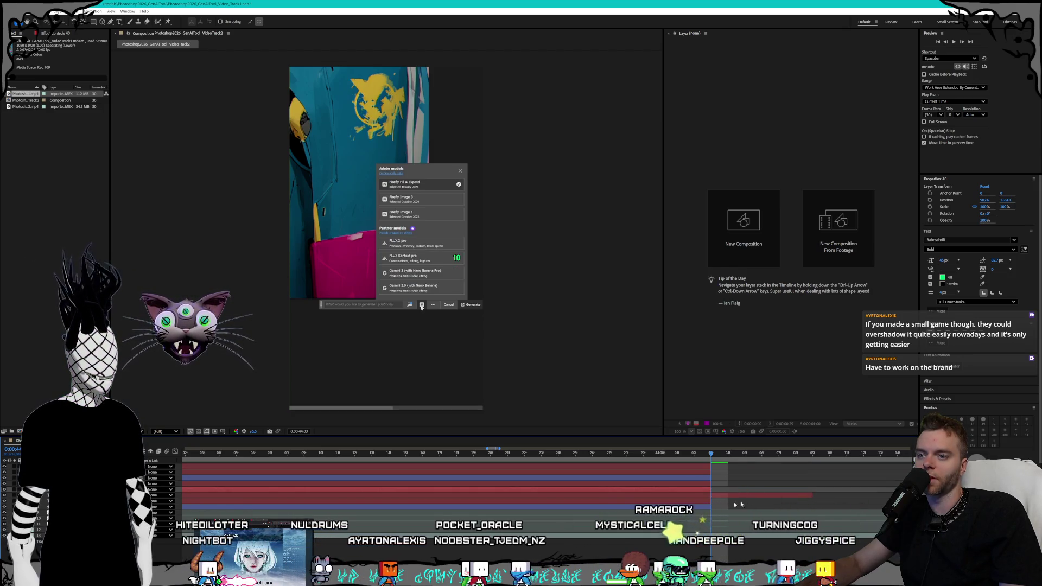
pyautogui.hotkey('alt', ']')
pyautogui.hotkey('ctrl', 'Down')
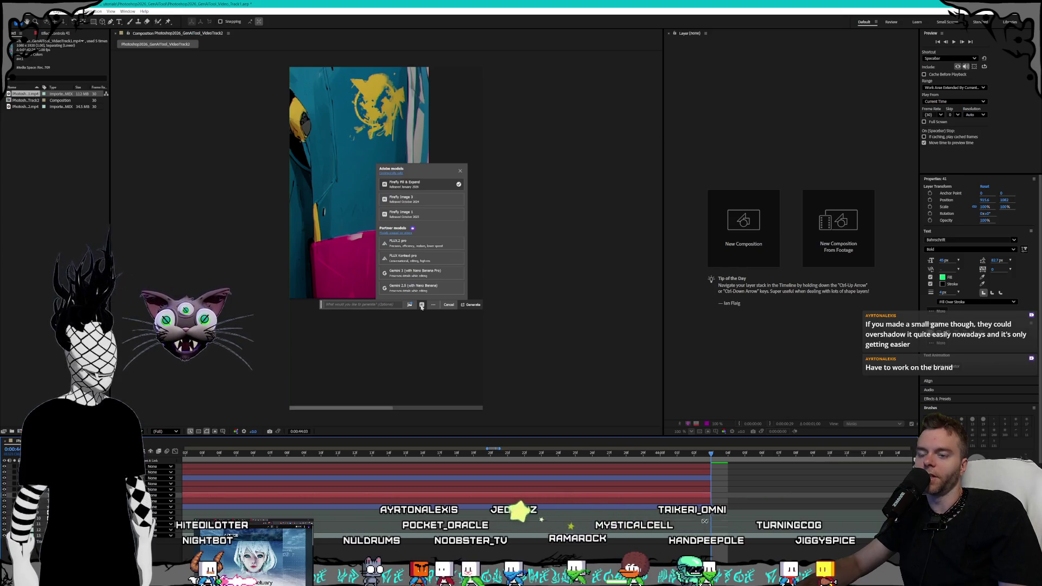
# Go to the frame where the labels first appear and select the 20 credit layer
pyautogui.scroll(-3, 681, 513)
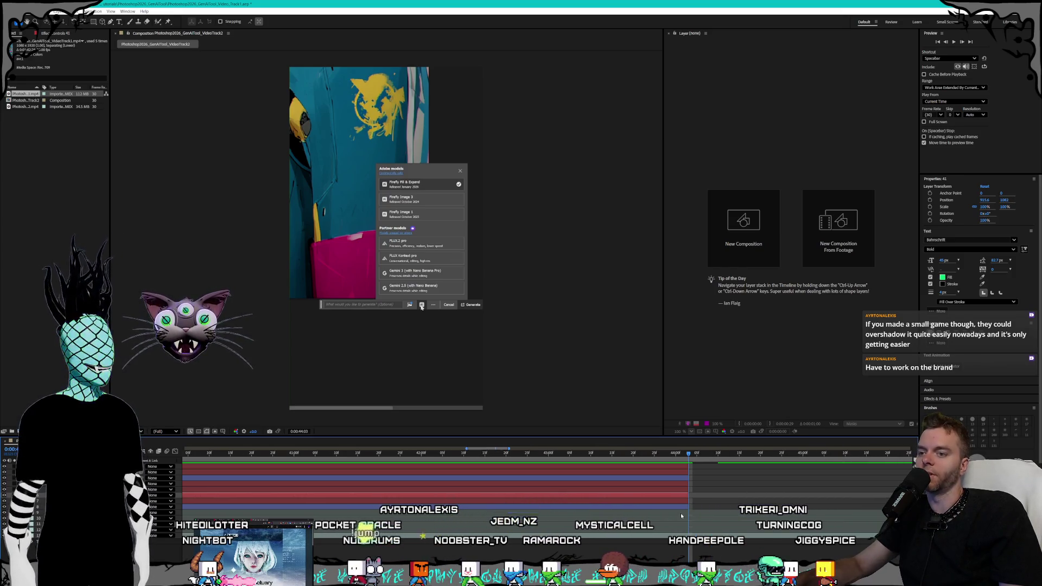
pyautogui.scroll(-3, 621, 499)
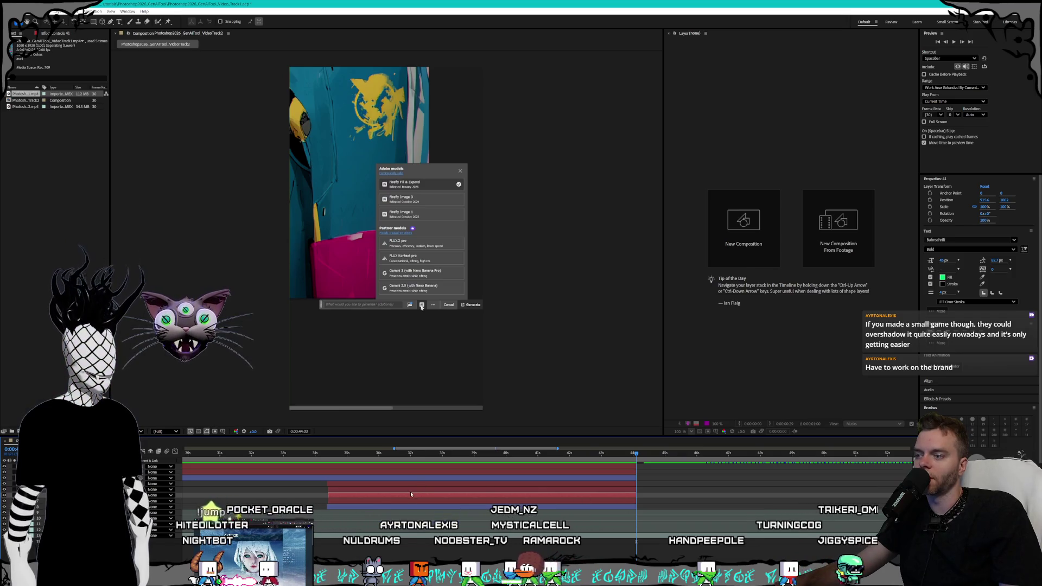
pyautogui.scroll(5, 288, 455)
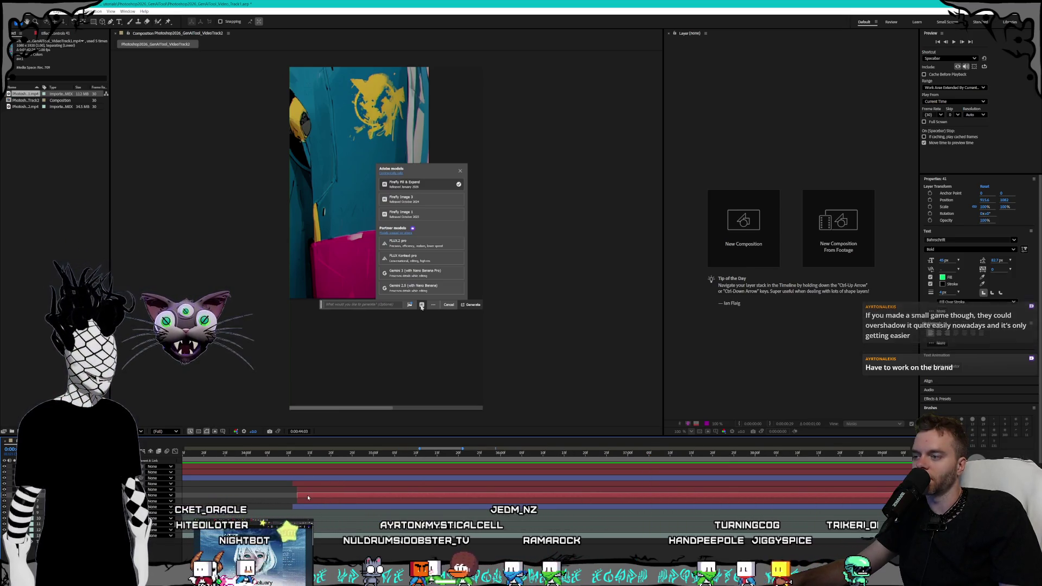
pyautogui.click(279, 453)
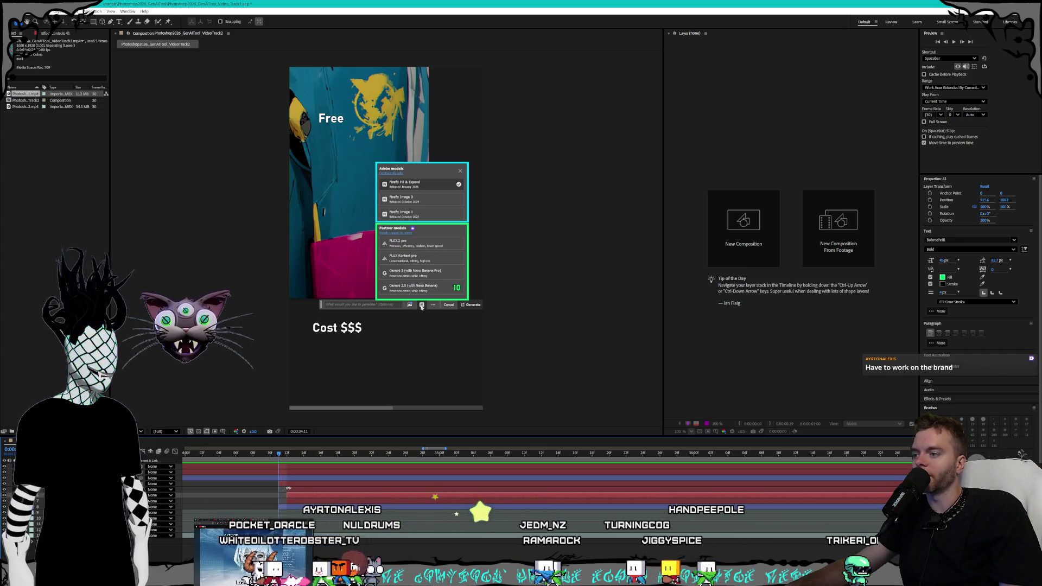
pyautogui.click(279, 502)
# Scrub forward from around 0:00:34 to watch the credit numbers appear
pyautogui.scroll(-4, 354, 493)
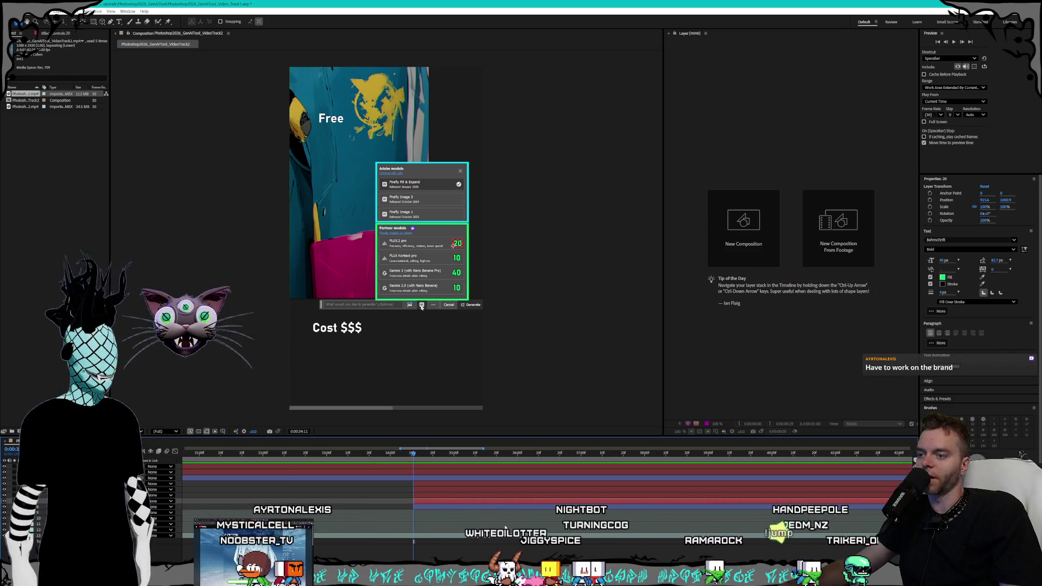
pyautogui.scroll(-2, 504, 519)
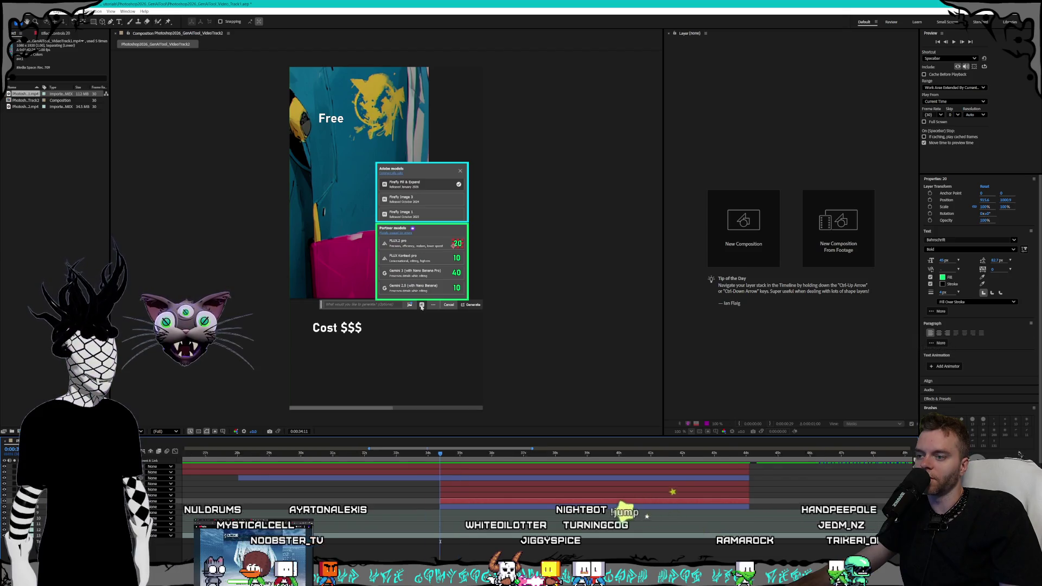
pyautogui.hscroll(2, 505, 519)
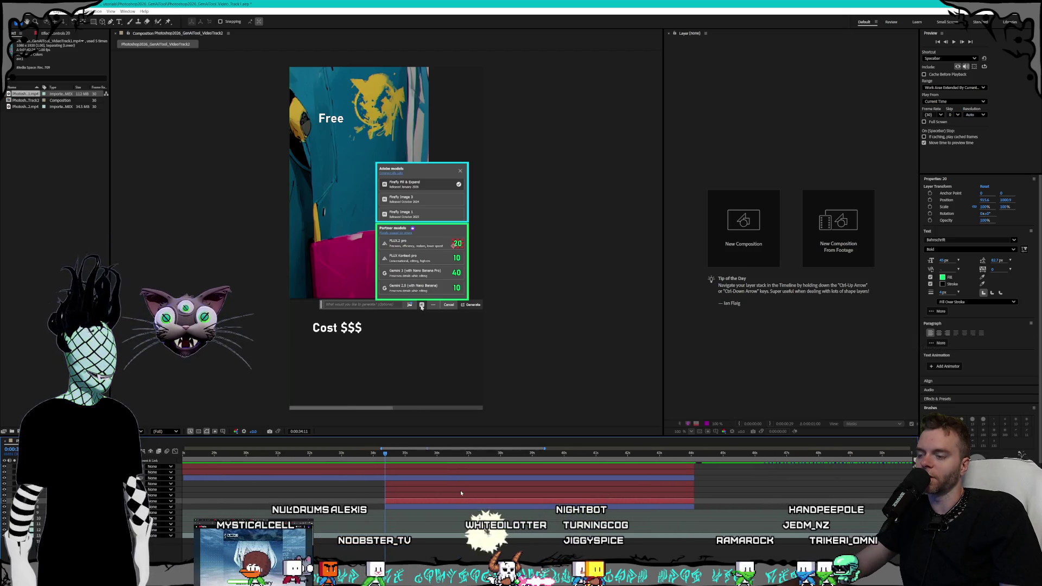
pyautogui.scroll(2, 460, 491)
pyautogui.hscroll(1, 360, 459)
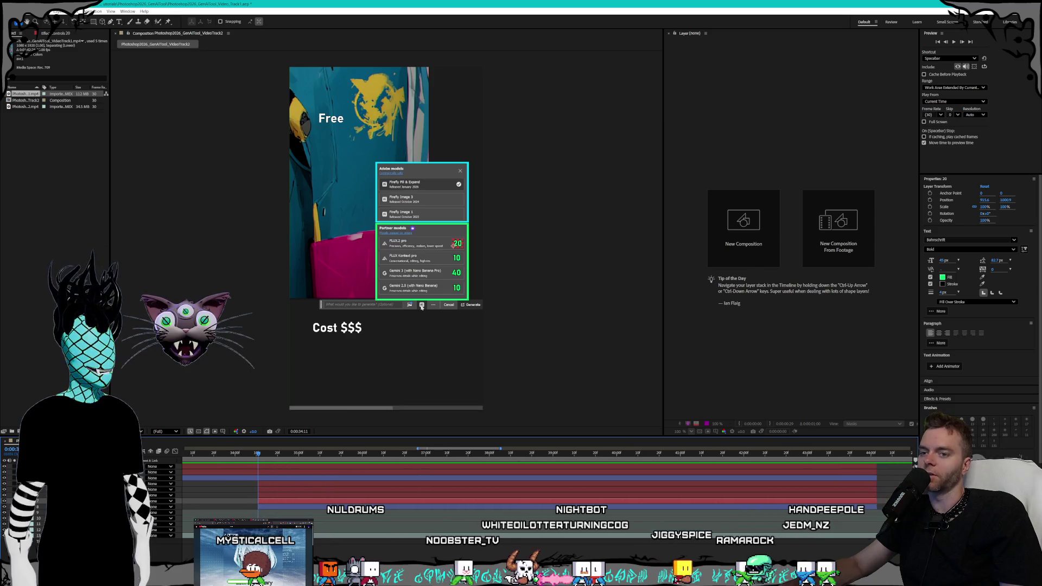
pyautogui.click(275, 453)
pyautogui.moveTo(275, 453); pyautogui.dragTo(341, 454)
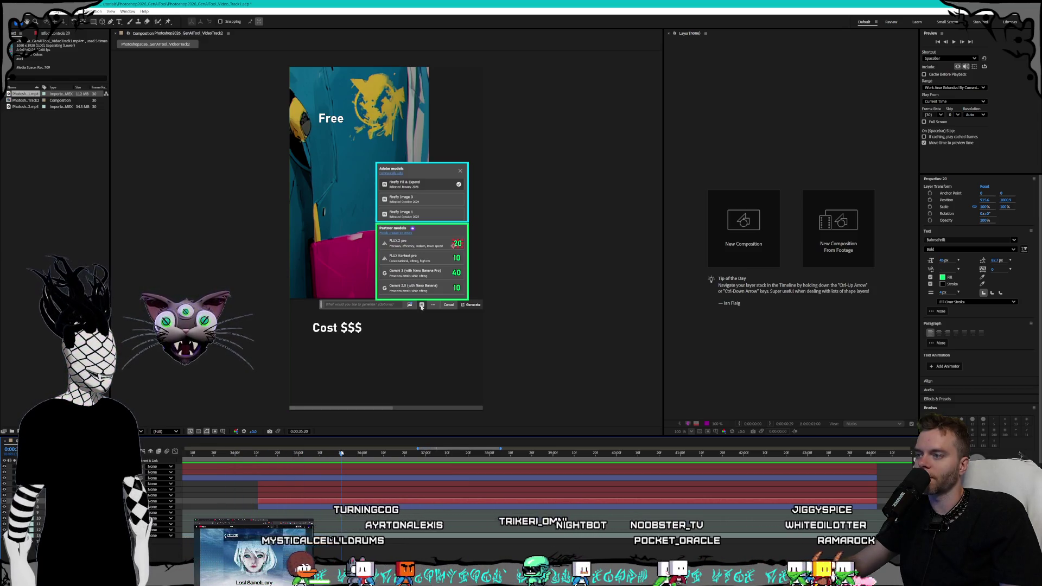
# Check the 10, 40 and bottom 10 credit layers, then advance one second
pyautogui.click(292, 491)
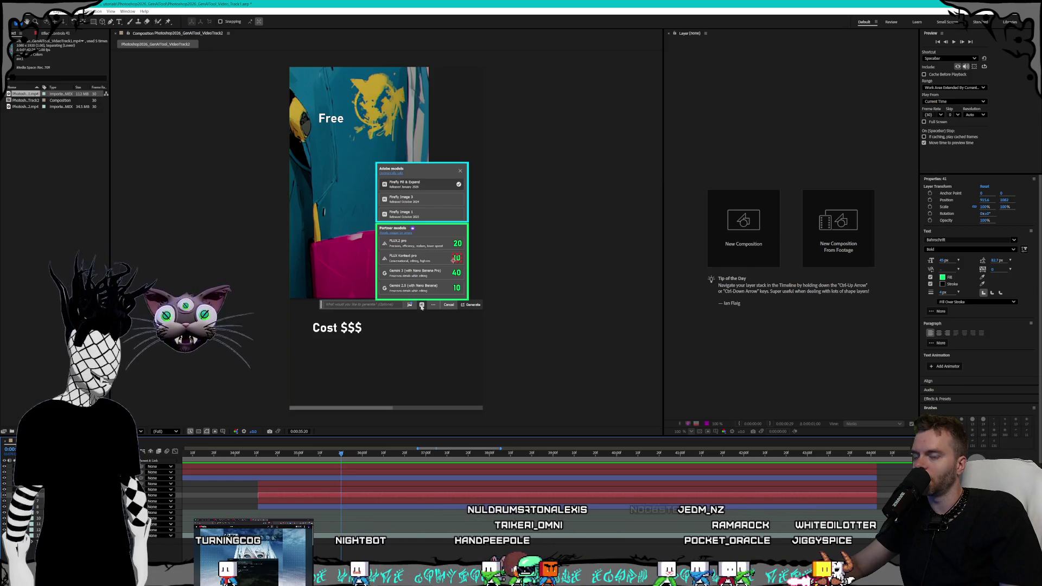
pyautogui.hotkey('ctrl', 'Up')
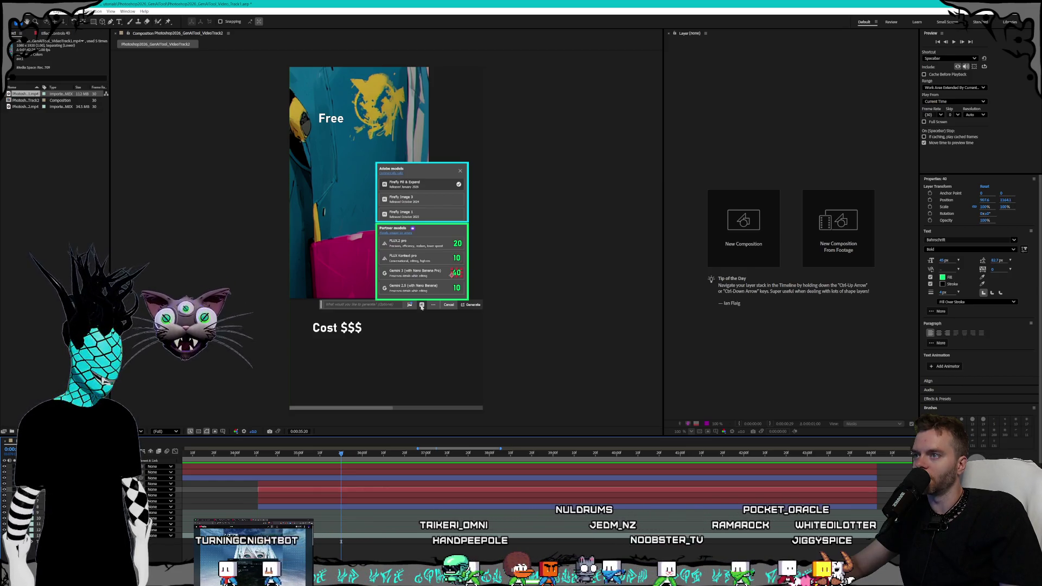
pyautogui.hotkey('ctrl', 'Up')
pyautogui.hotkey('ctrl', 'Up')
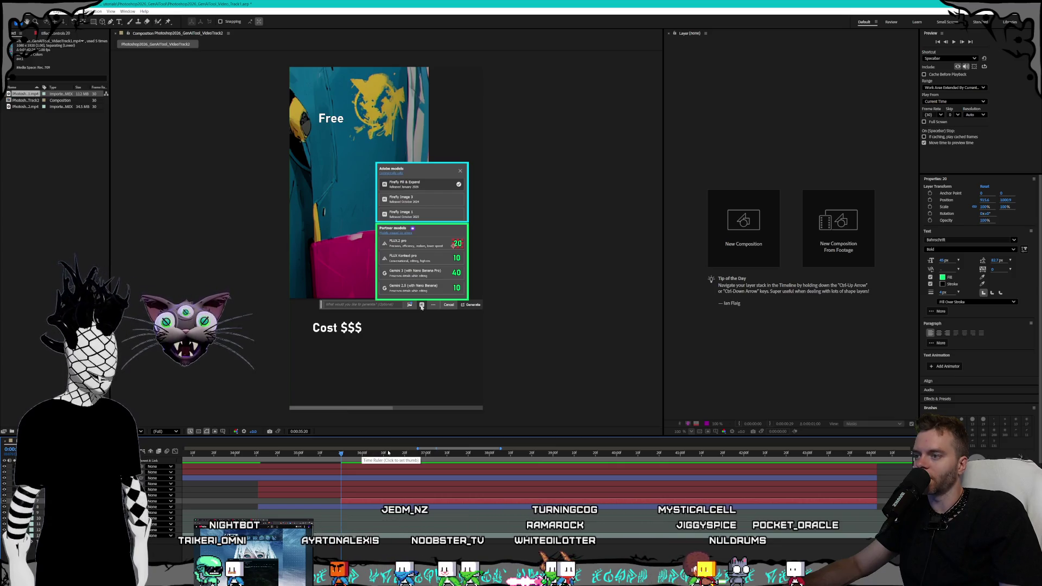
pyautogui.click(405, 454)
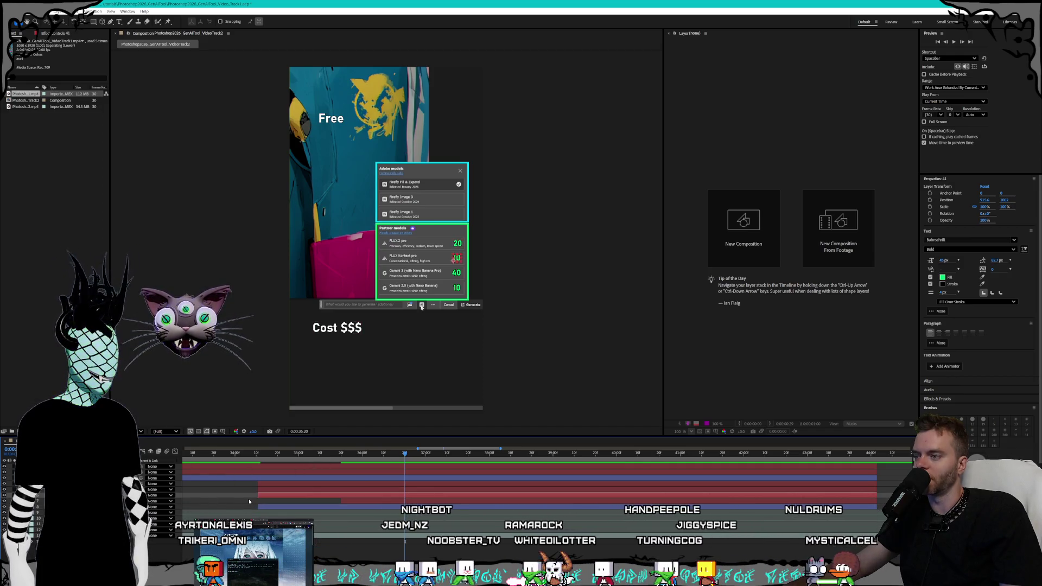
# Push the in-points of the 10, 40 and bottom 10 credits to successively later times
pyautogui.moveTo(259, 495); pyautogui.dragTo(446, 498)
pyautogui.click(446, 455)
pyautogui.press('pagedown')
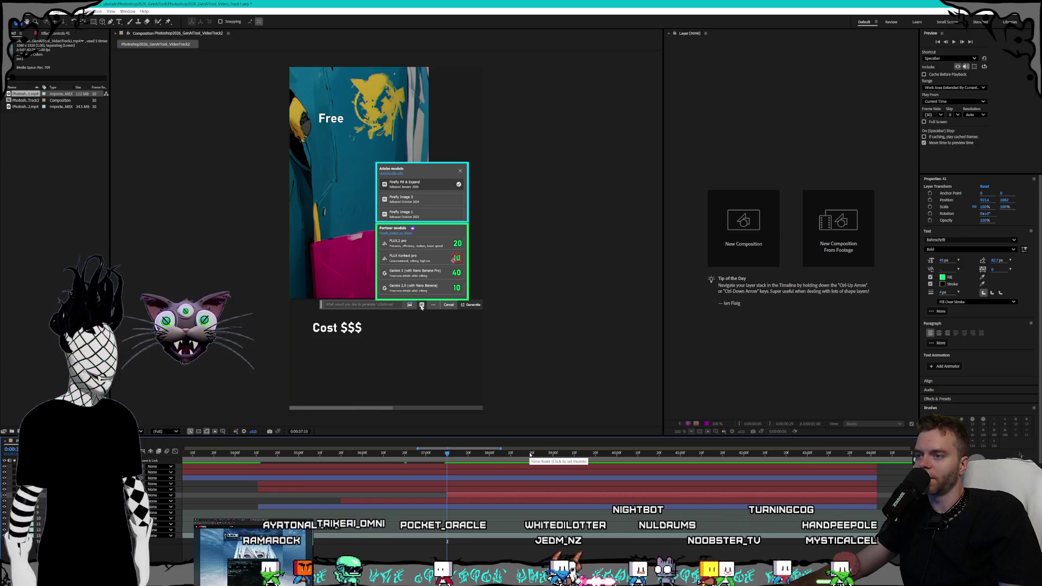
pyautogui.click(531, 454)
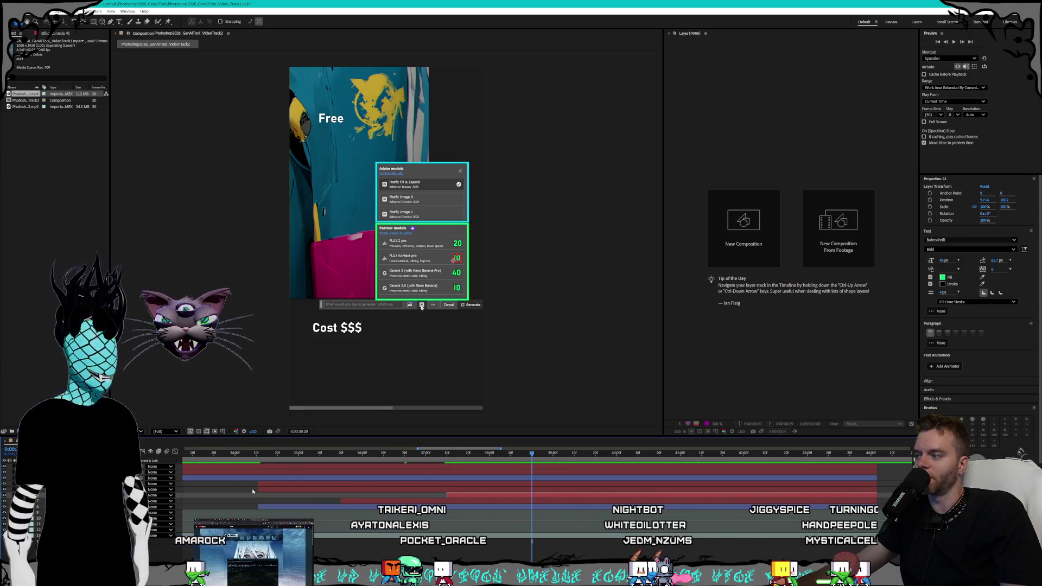
pyautogui.moveTo(256, 489); pyautogui.dragTo(443, 502)
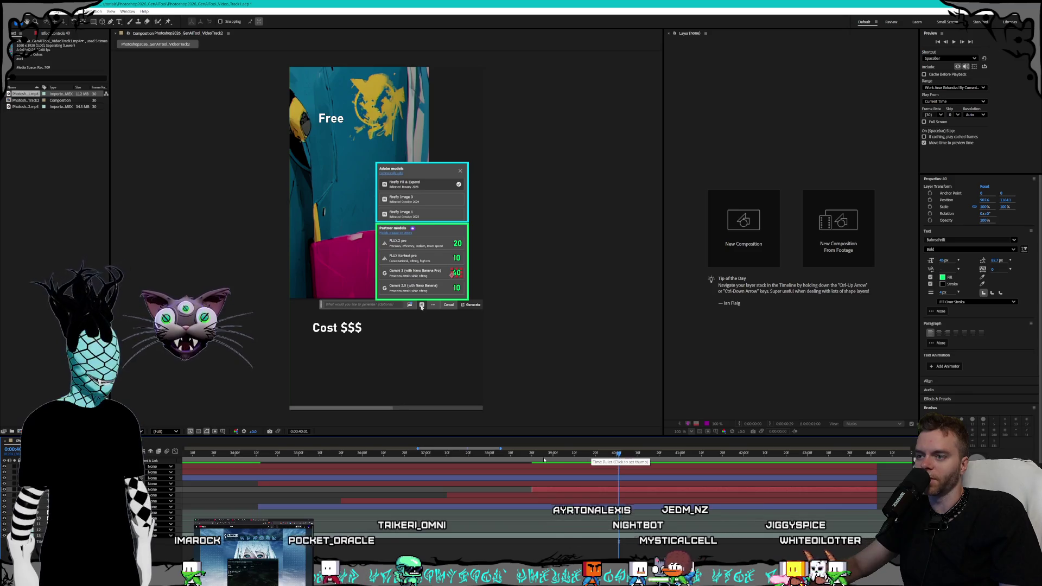
pyautogui.moveTo(279, 479); pyautogui.dragTo(594, 501)
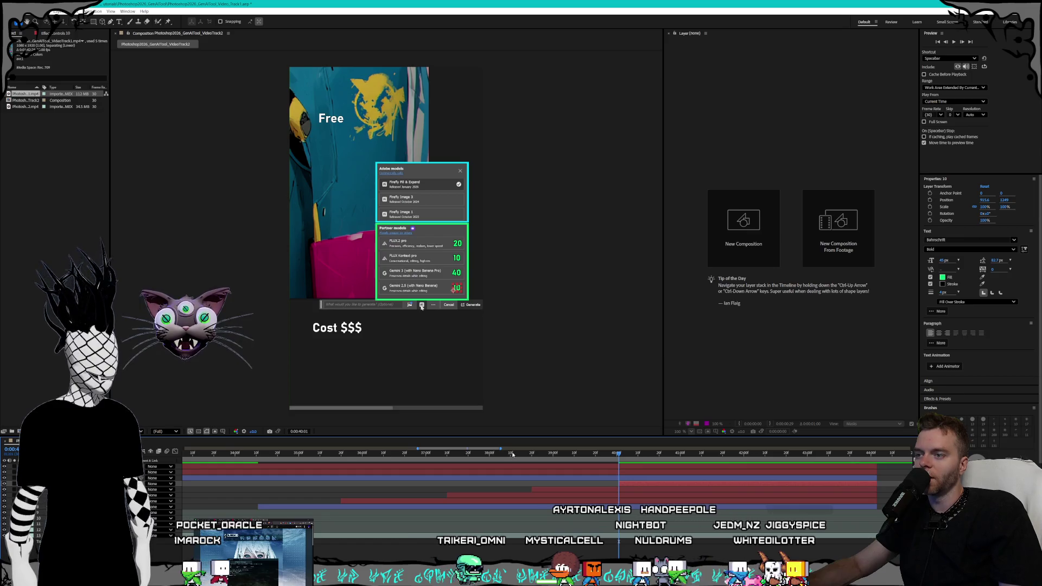
# Preview the staggered credit numbers from just before they appear
pyautogui.click(243, 452)
pyautogui.click(252, 452)
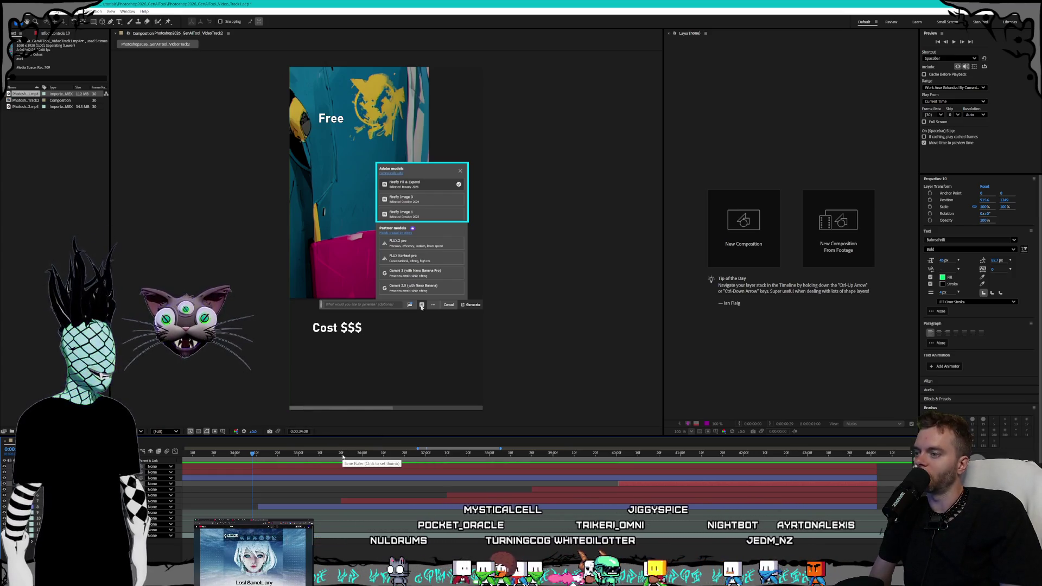
pyautogui.press('space')
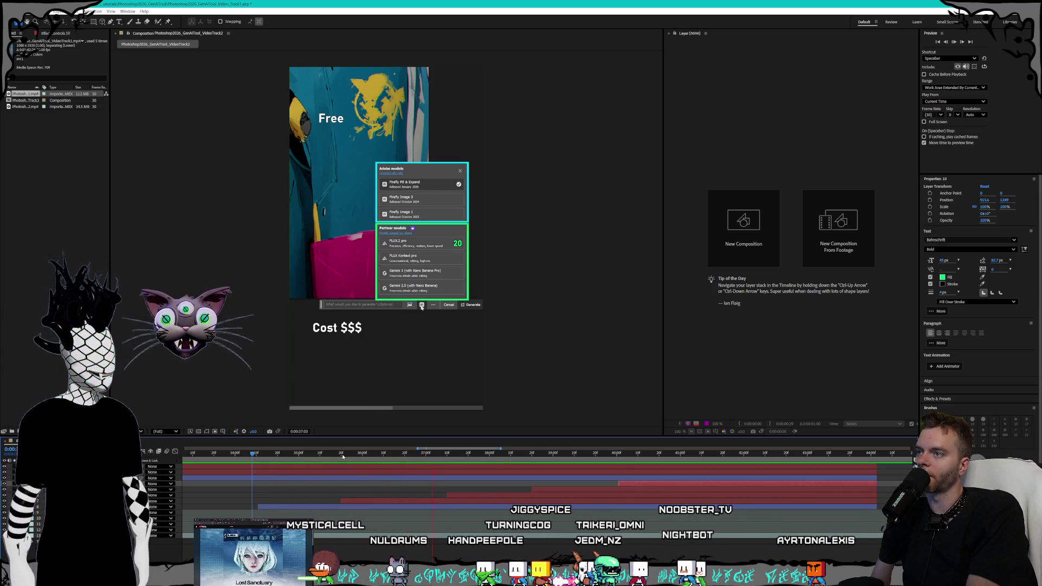
pyautogui.click(384, 454)
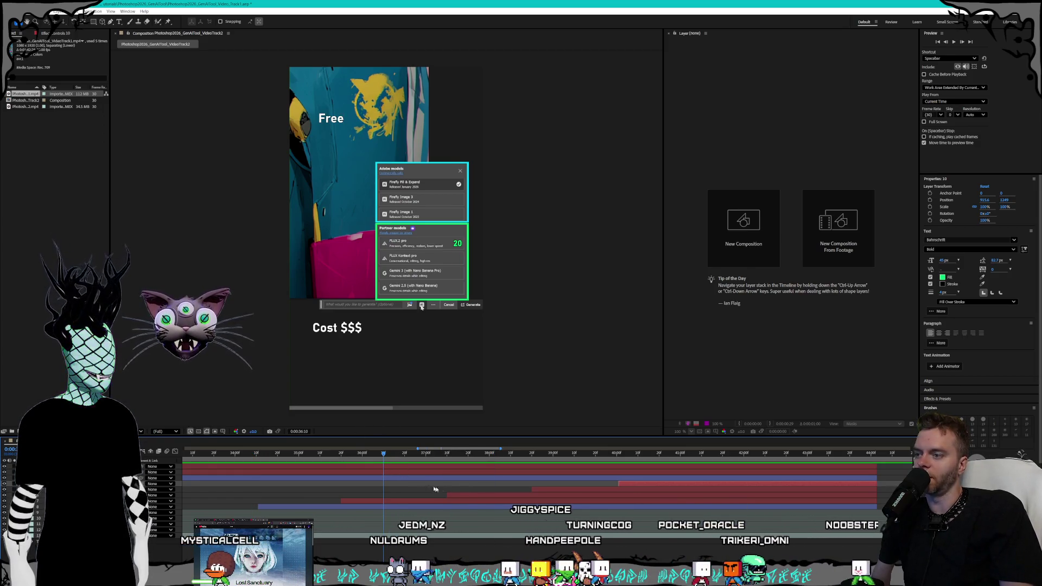
# Pull the 40 and bottom 10 credits earlier so their timing tightens around 37:20
pyautogui.click(385, 496)
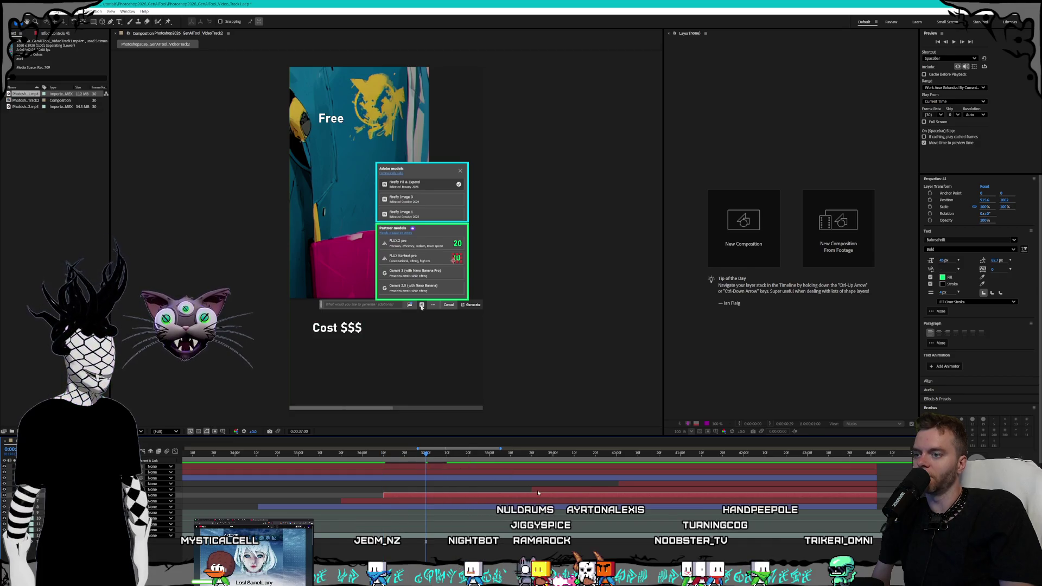
pyautogui.moveTo(530, 488); pyautogui.dragTo(431, 490)
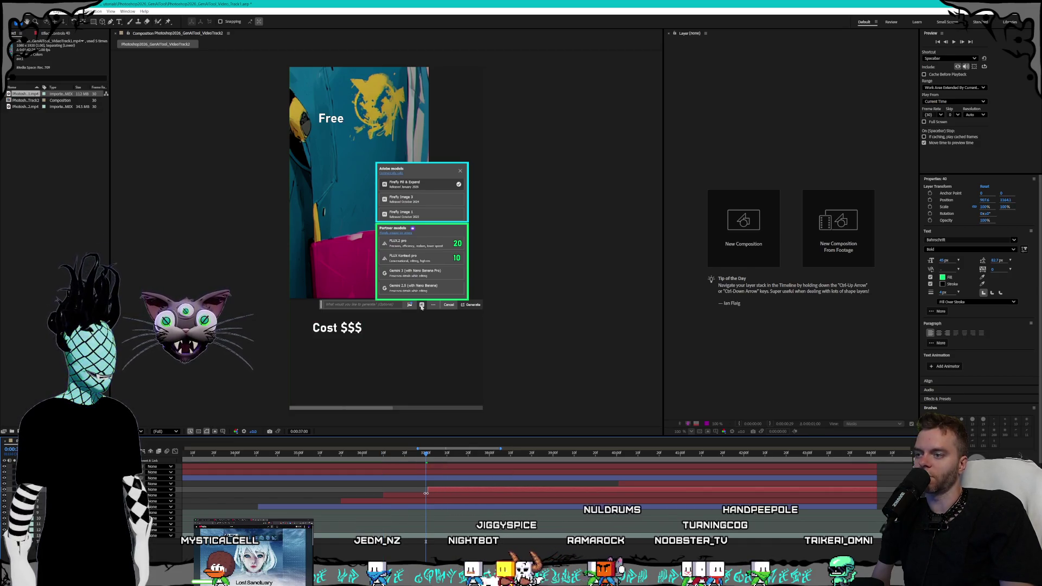
pyautogui.click(468, 453)
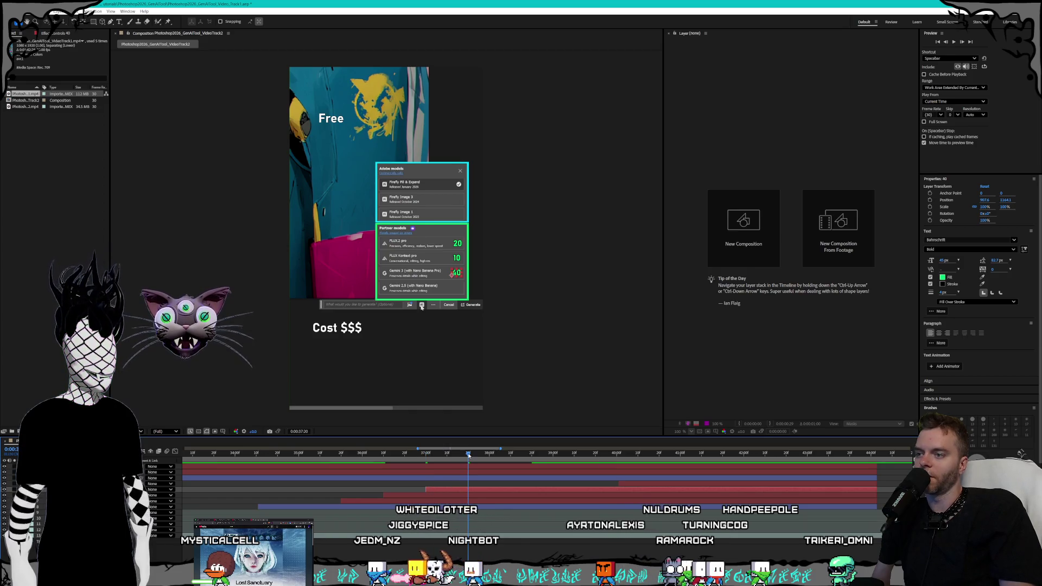
pyautogui.moveTo(618, 483); pyautogui.dragTo(470, 482)
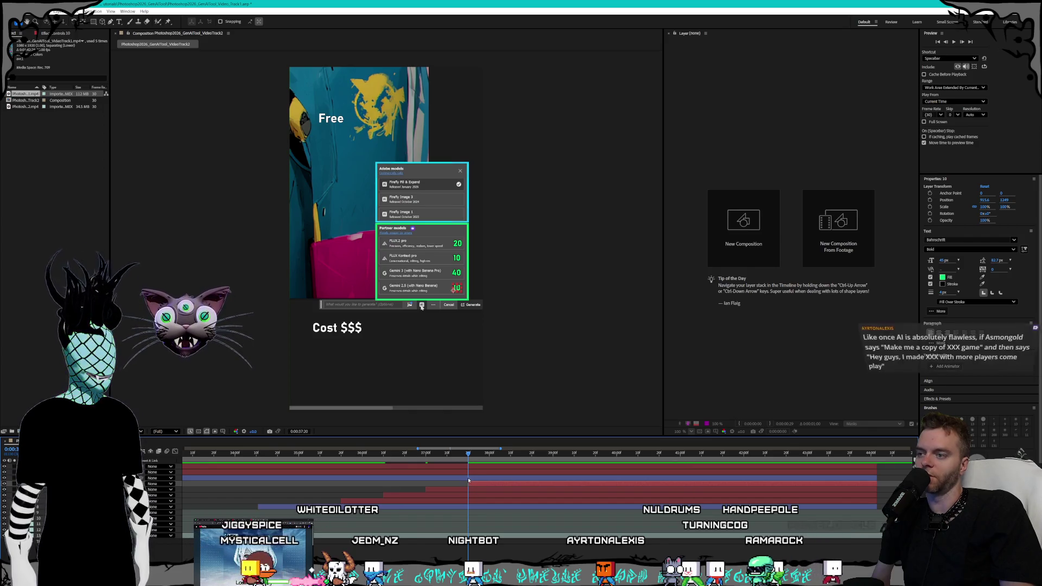
pyautogui.press('pageup')
pyautogui.press('pageup')
pyautogui.press('pageup')
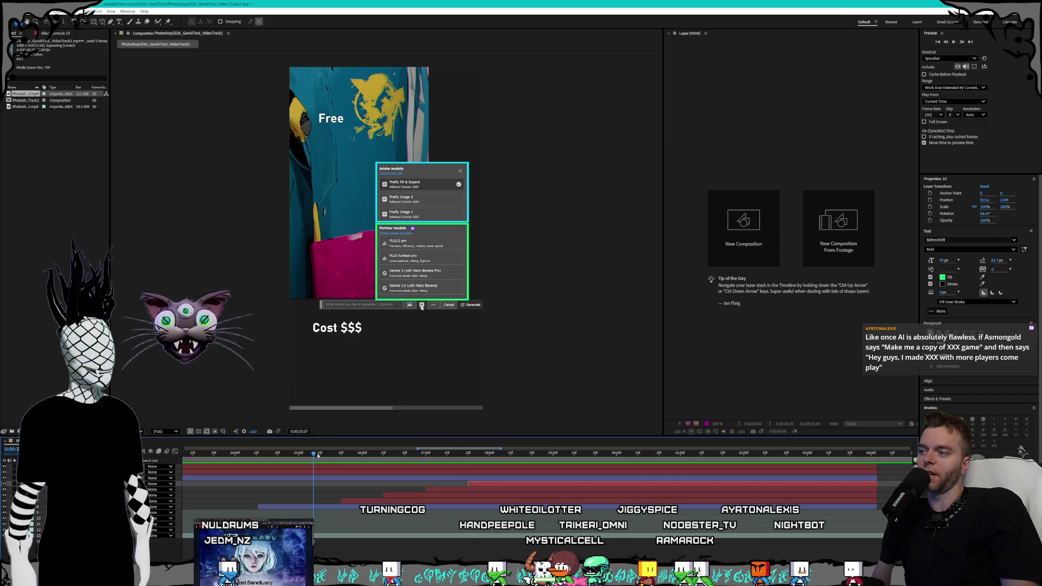
# At about 34:12, draw a green rectangle outline around the Partner models list
pyautogui.click(288, 454)
pyautogui.click(260, 453)
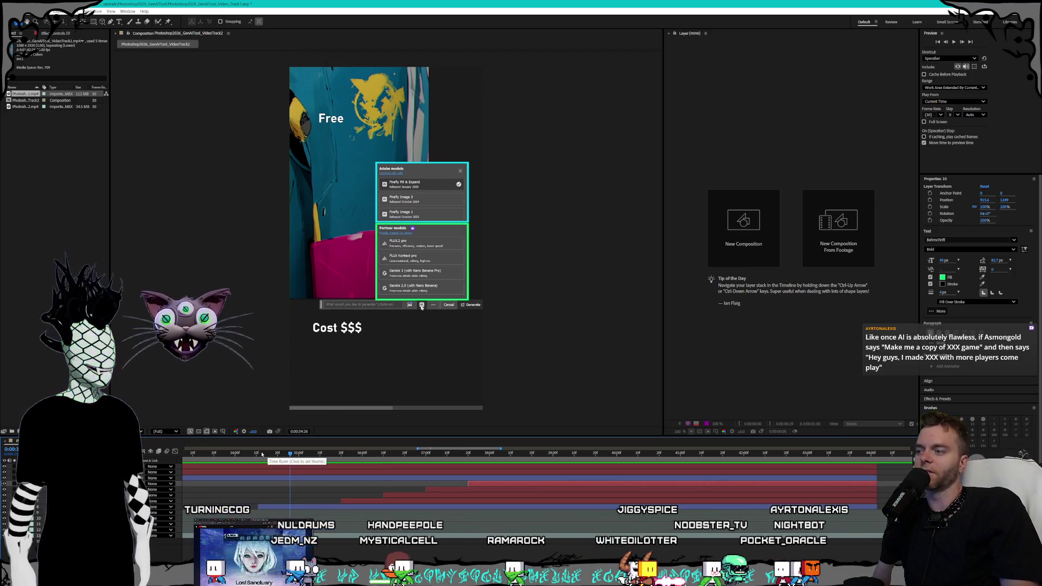
pyautogui.moveTo(260, 453); pyautogui.dragTo(257, 454)
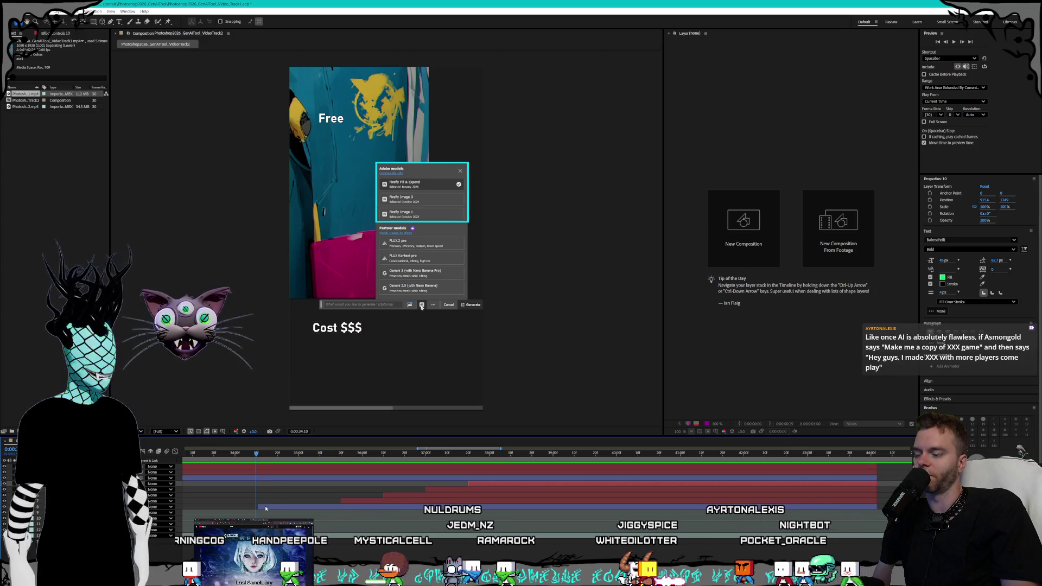
pyautogui.press('q')
pyautogui.moveTo(376, 224); pyautogui.dragTo(468, 300)
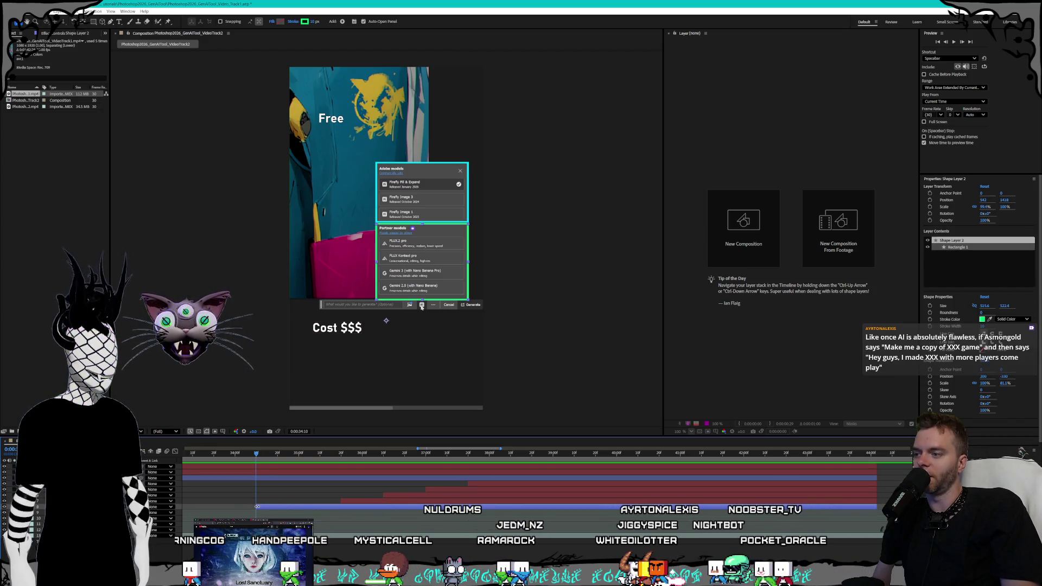
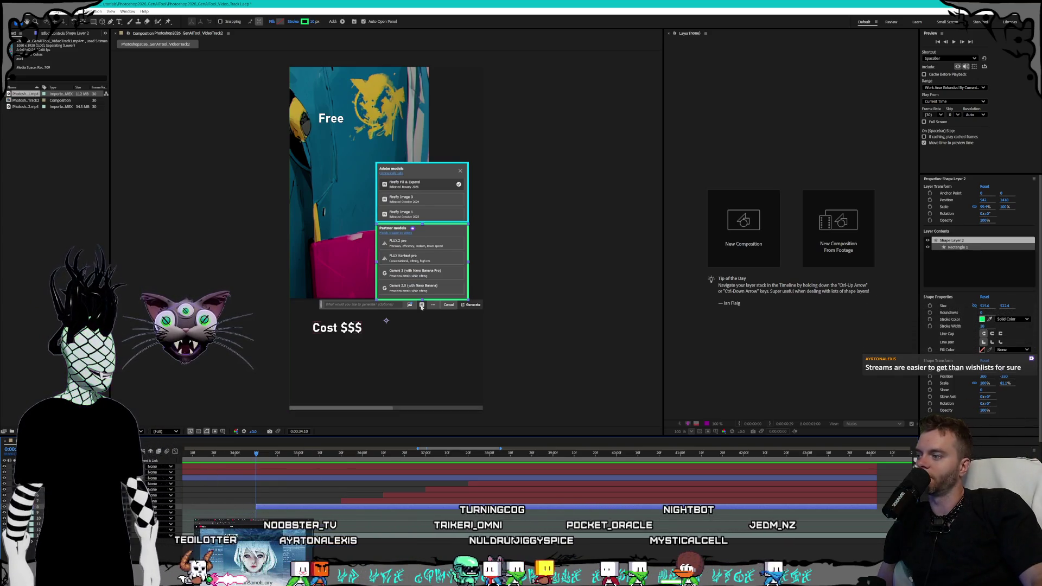
# Nudge the Free text label slightly down and left over the image, then deselect it
pyautogui.hotkey('ctrl', 'Up')
pyautogui.moveTo(333, 121); pyautogui.dragTo(332, 130)
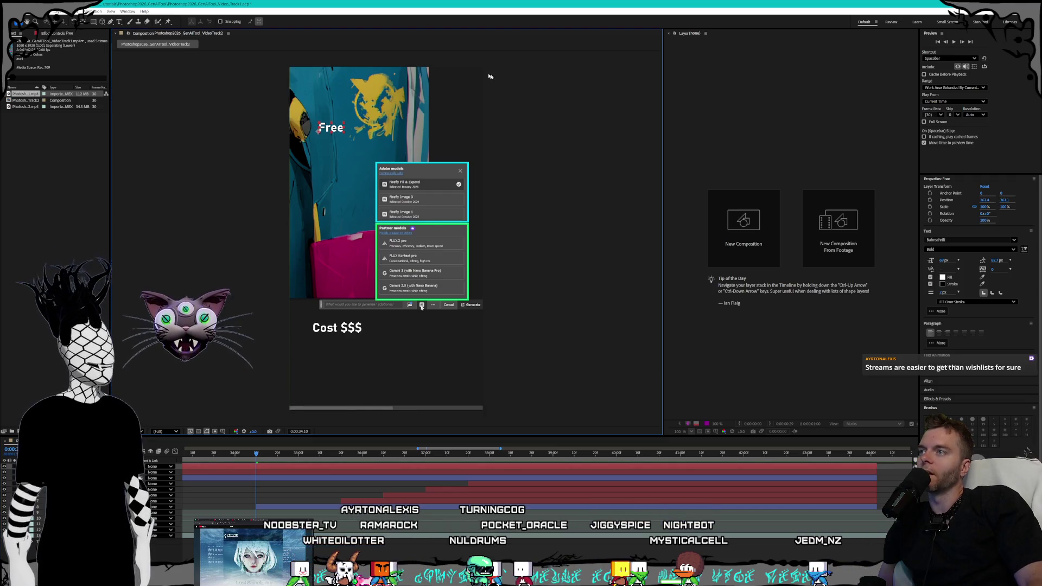
pyautogui.click(573, 82)
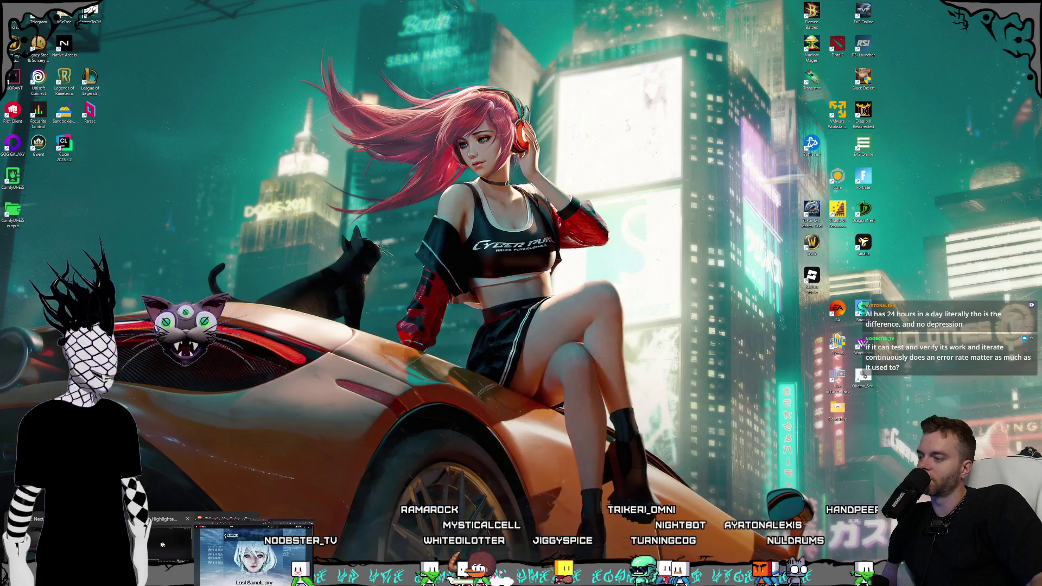
pyautogui.click(161, 544)
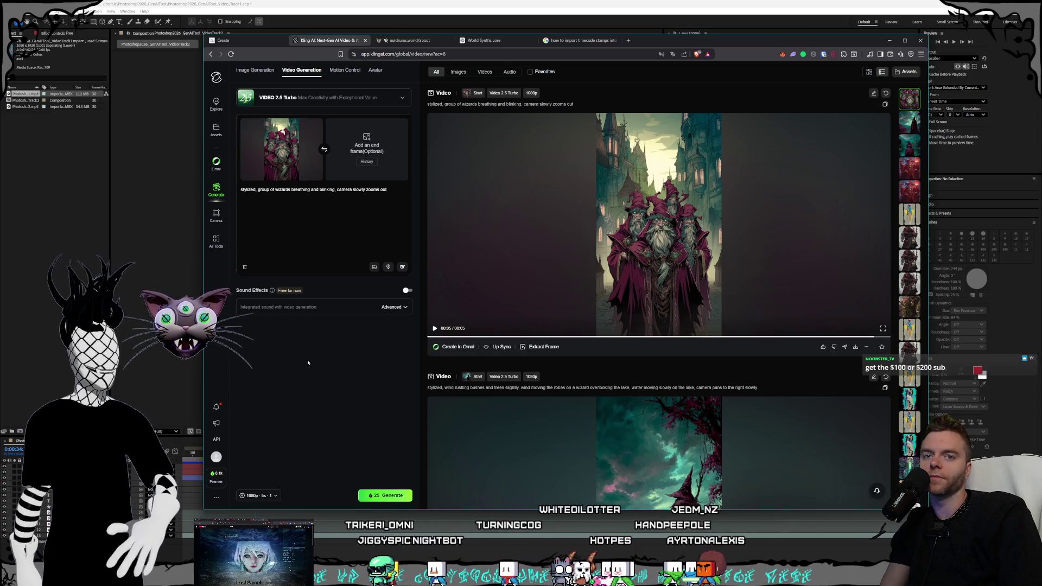
# Replay the Kling wizard video, pausing and resuming it, then switch to the Midjourney golem page
pyautogui.click(456, 183)
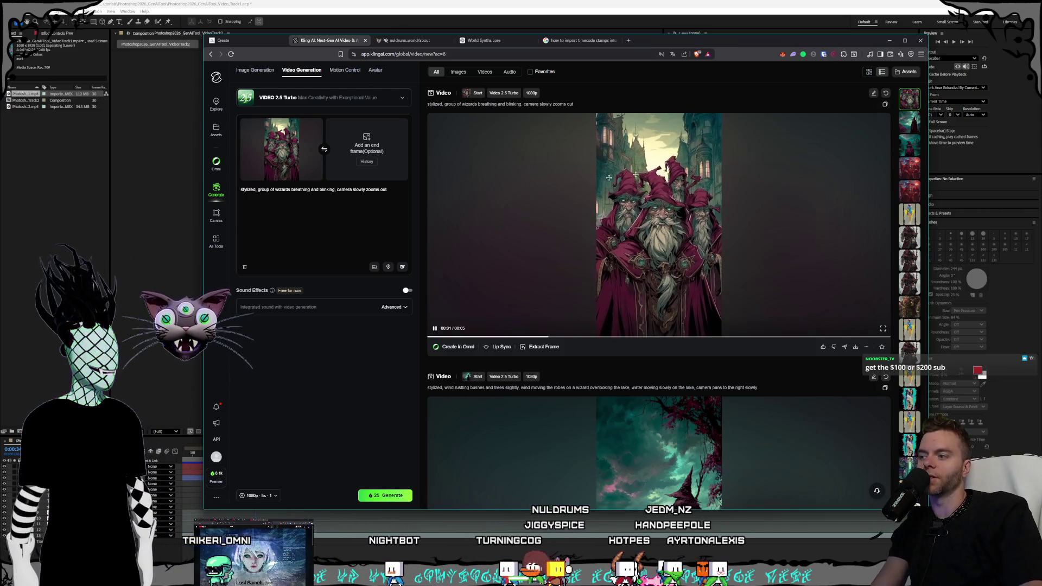
pyautogui.scroll(-3, 491, 244)
pyautogui.scroll(3, 505, 250)
pyautogui.click(505, 250)
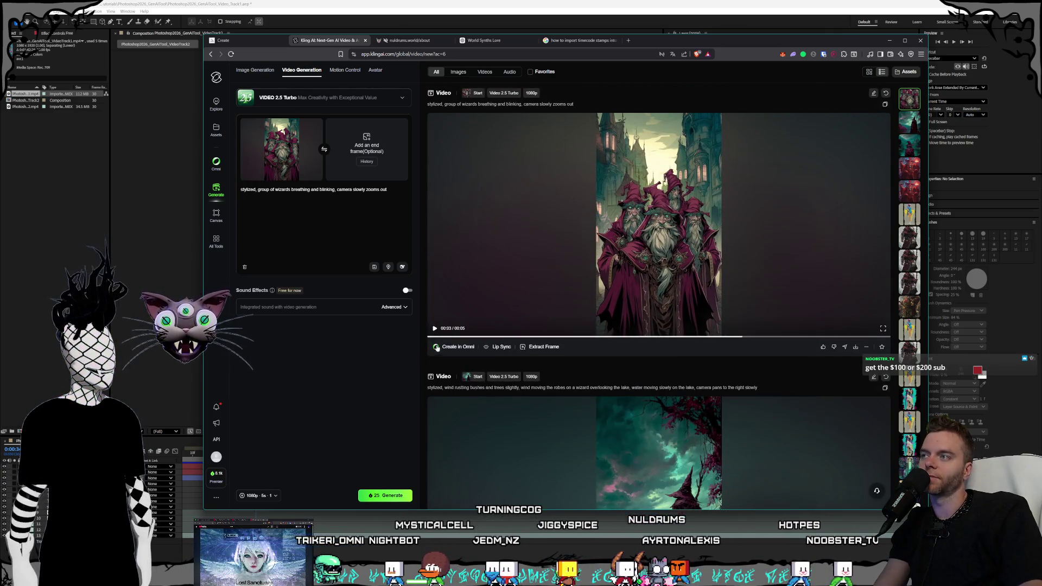
pyautogui.click(503, 299)
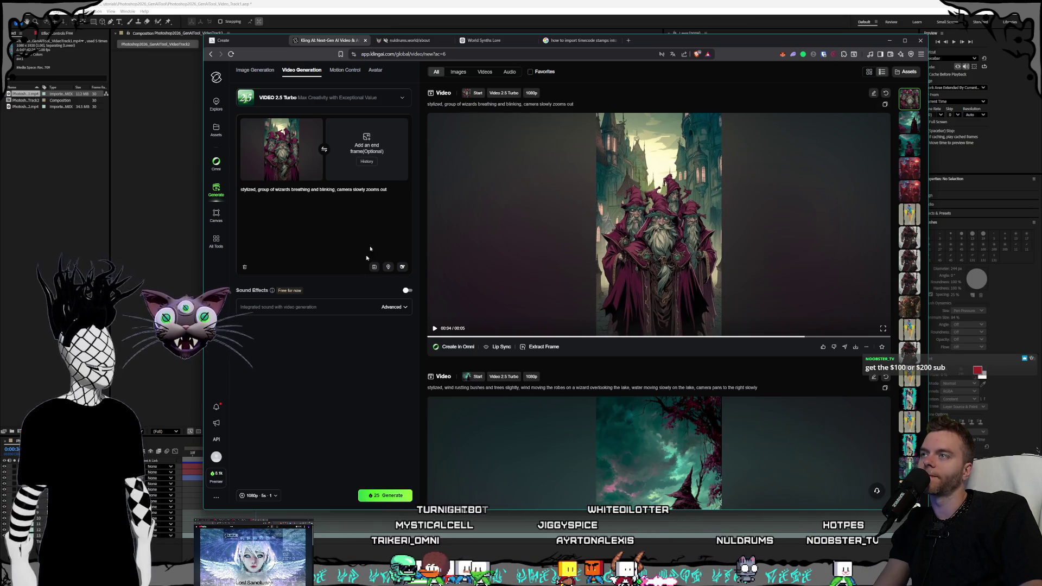
pyautogui.click(242, 40)
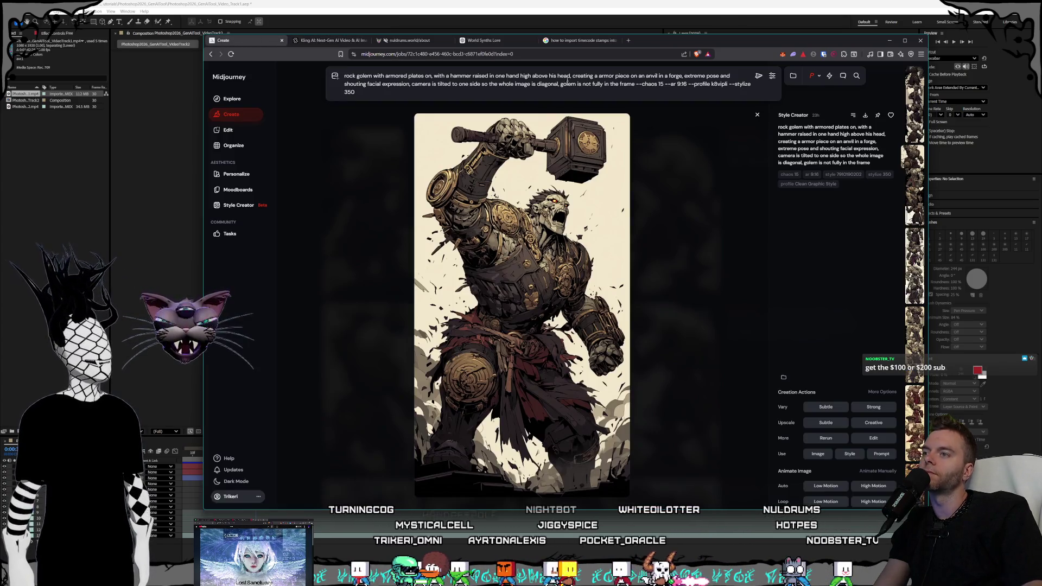
# Reposition and widen the browser window, view the Nuldrums about page, then return to Kling AI
pyautogui.moveTo(650, 41); pyautogui.dragTo(642, 41)
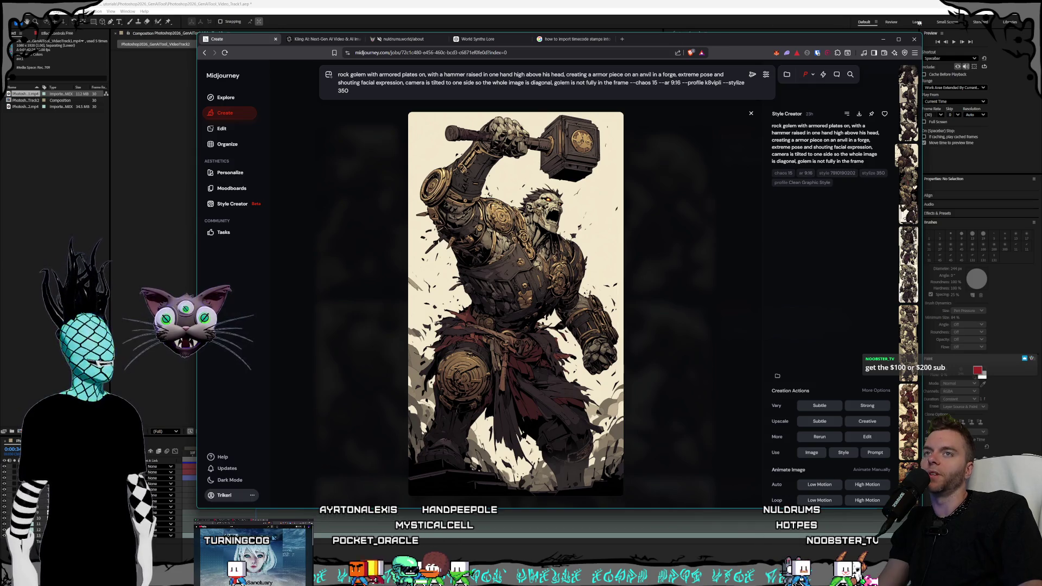
pyautogui.moveTo(922, 32); pyautogui.dragTo(949, 32)
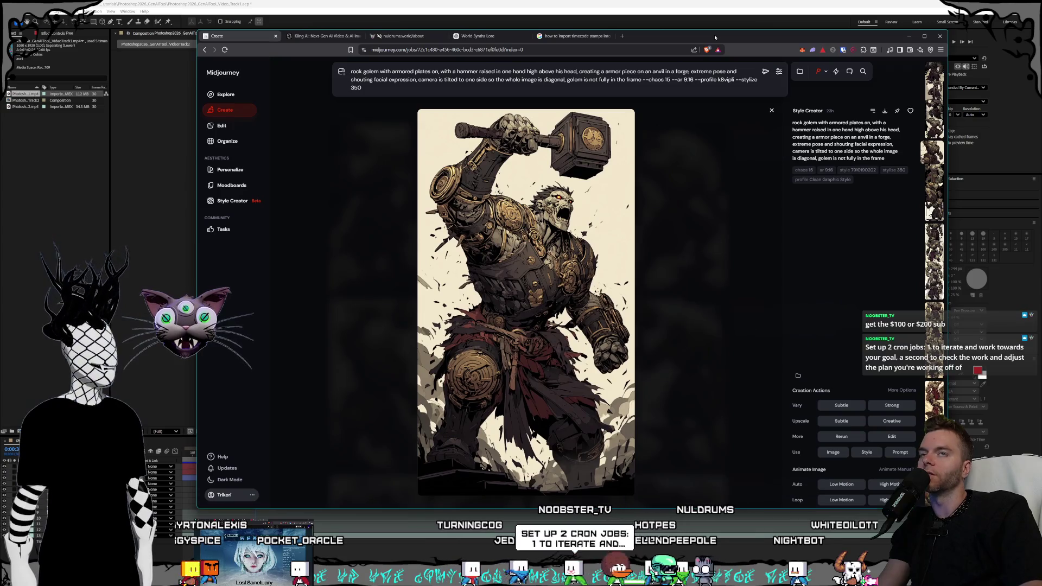
pyautogui.moveTo(715, 38); pyautogui.dragTo(717, 39)
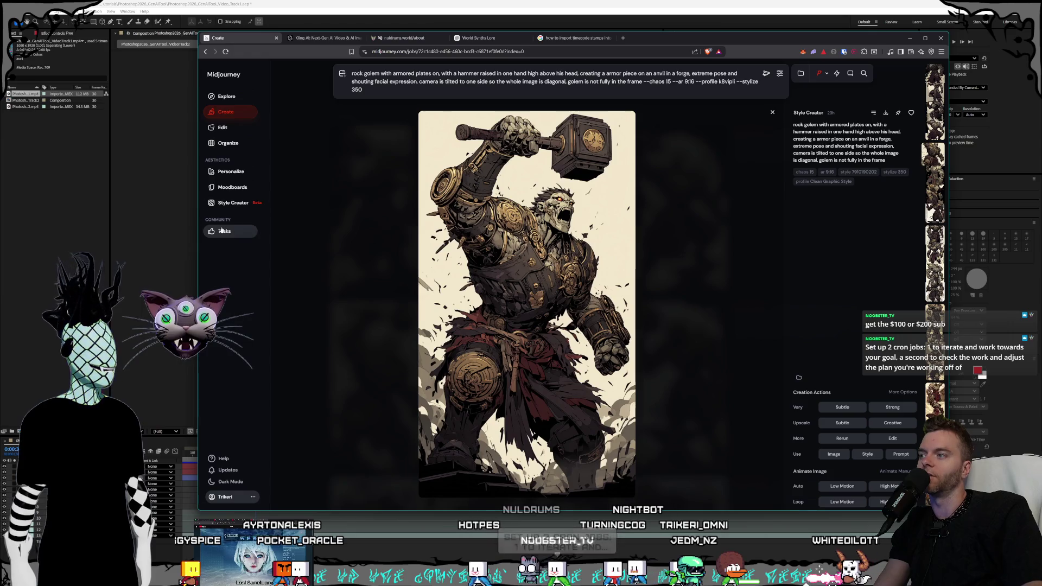
pyautogui.moveTo(197, 278); pyautogui.dragTo(201, 280)
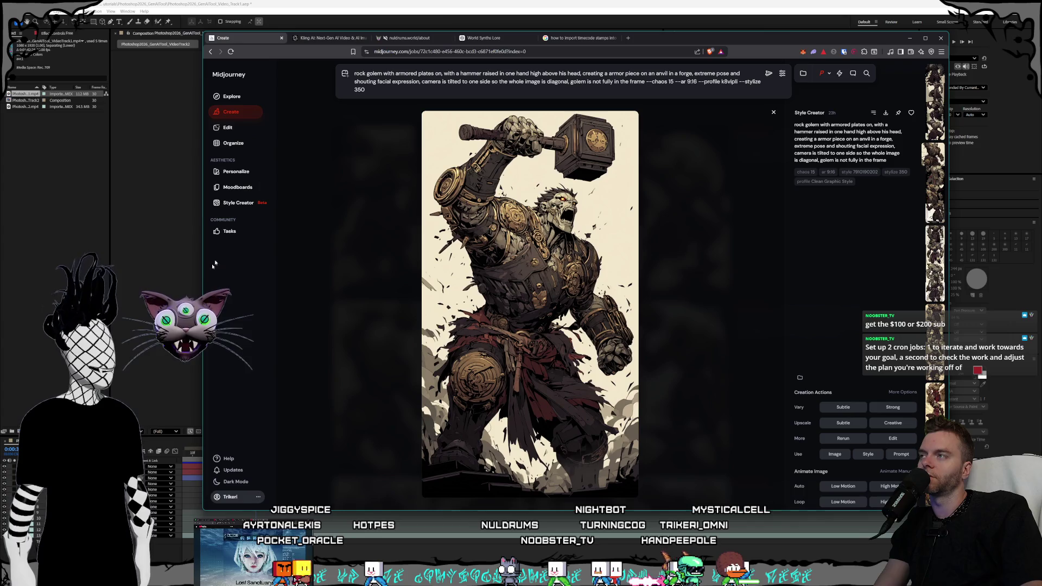
pyautogui.click(407, 38)
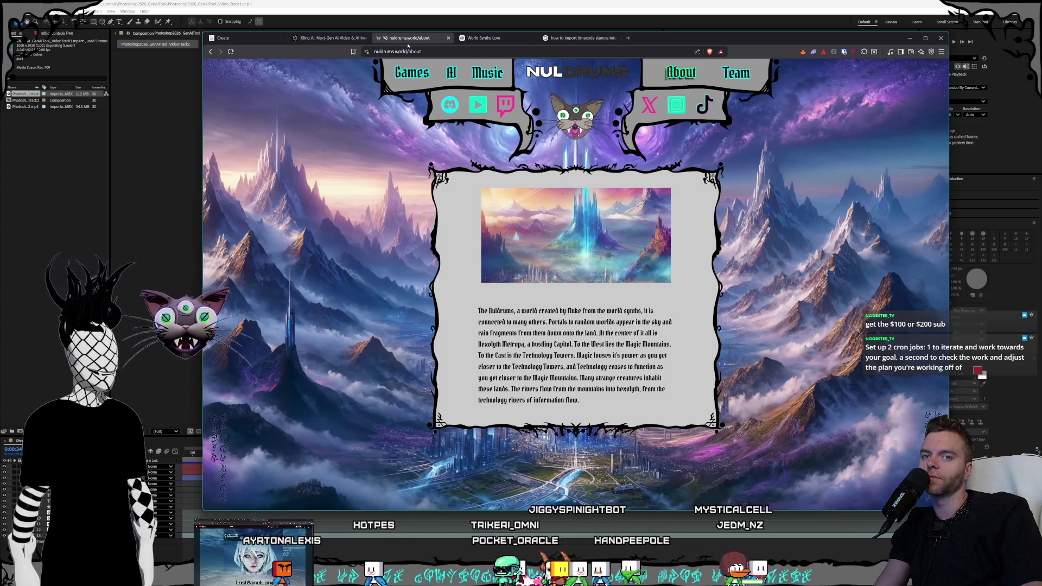
pyautogui.click(304, 39)
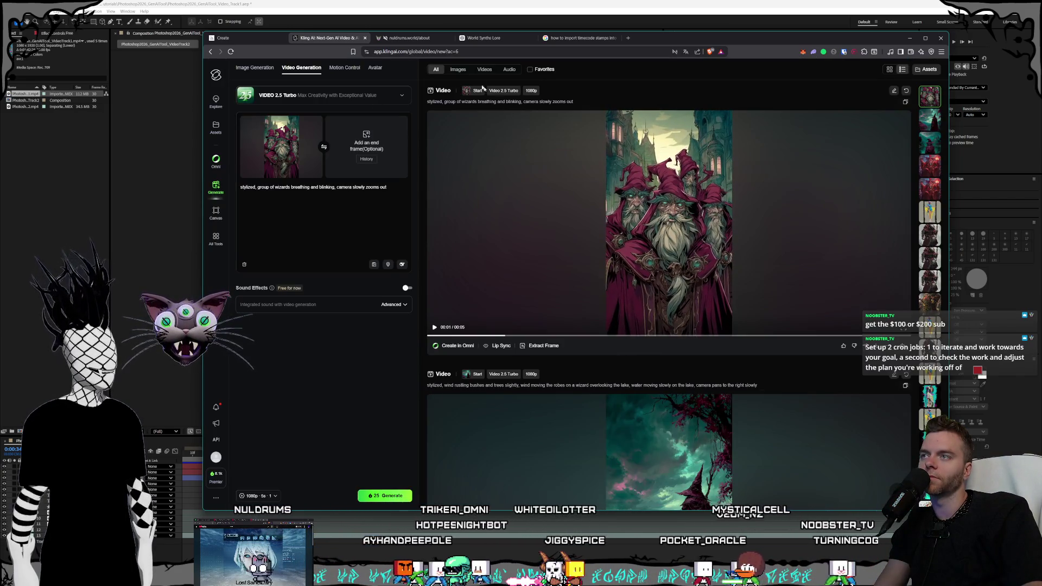
# Switch back to the Midjourney tab showing the rock golem raising its hammer
pyautogui.click(233, 38)
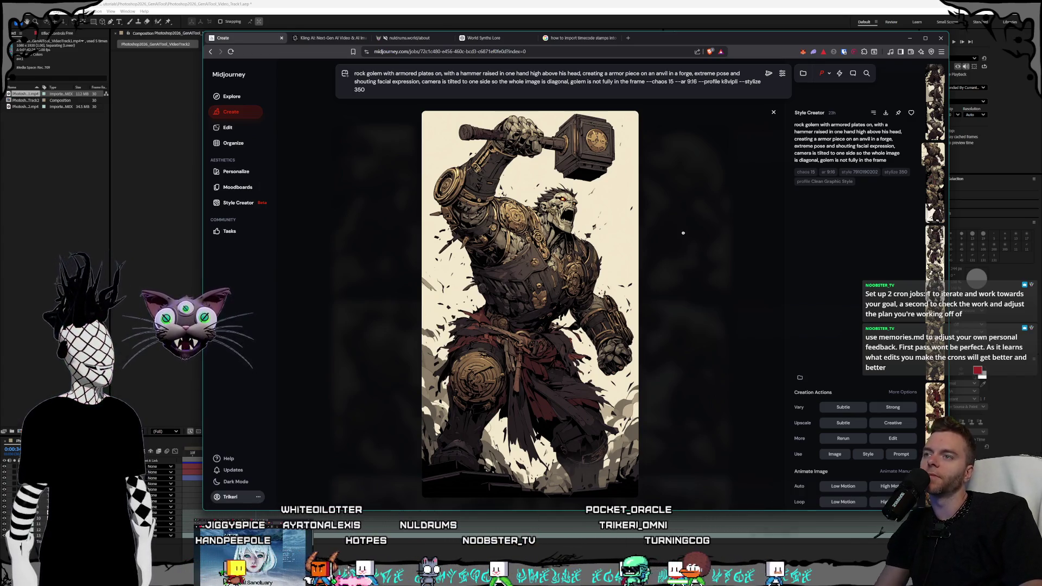
# Step through the golem generations, return to the grid, and open the first golem of row two
pyautogui.press('Down')
pyautogui.press('Down')
pyautogui.press('Down')
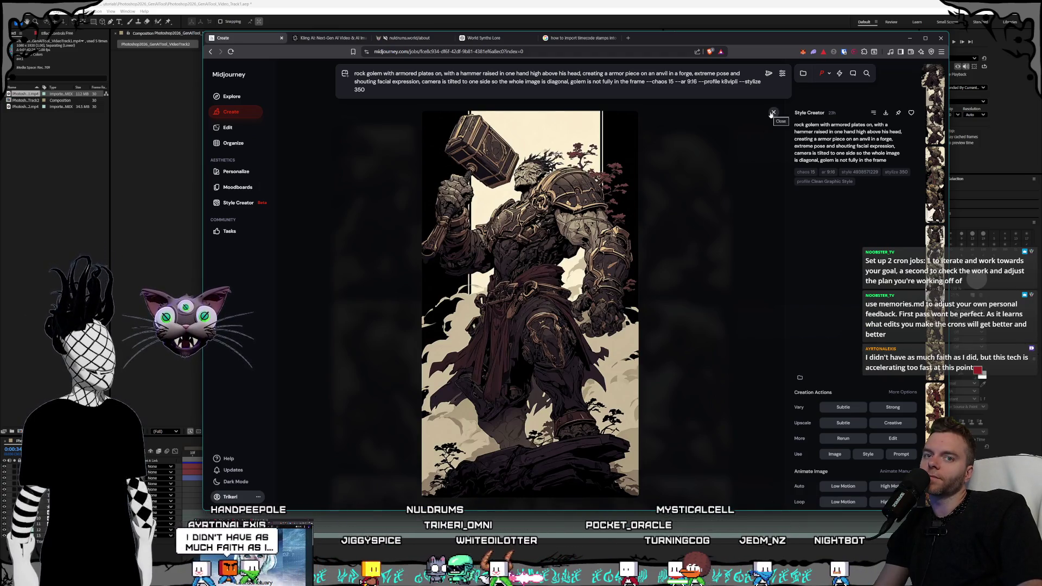
pyautogui.press('Escape')
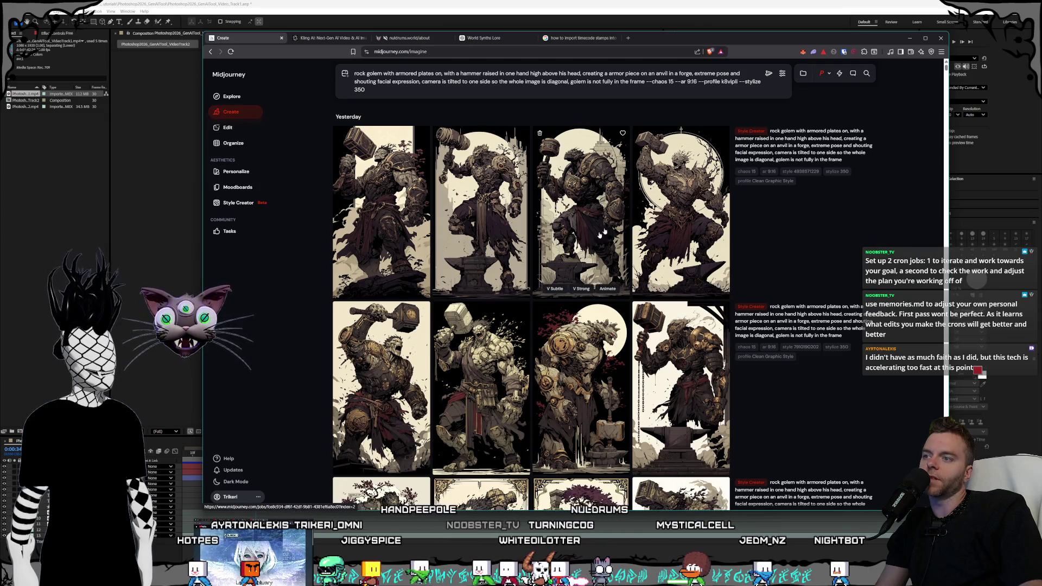
pyautogui.click(380, 374)
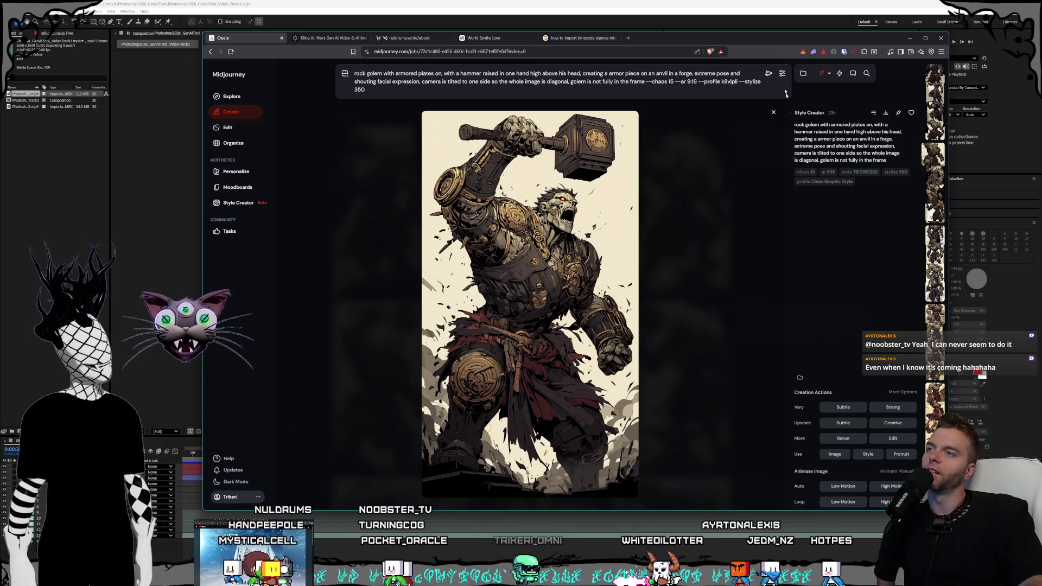
# Load magnific.ai in a new tab and bring the upscaled blue city card into view
pyautogui.click(628, 38)
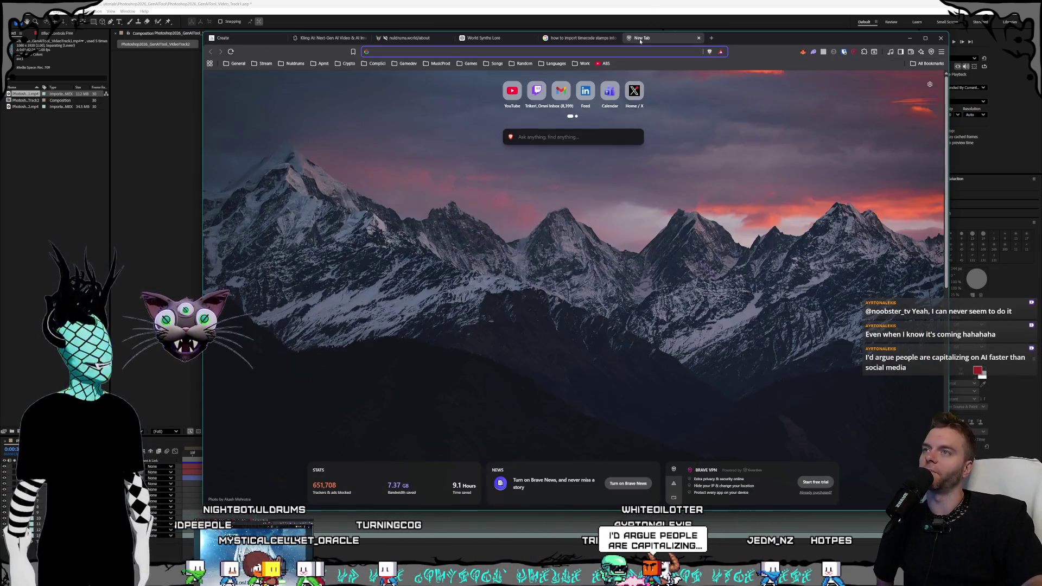
pyautogui.write('magnific')
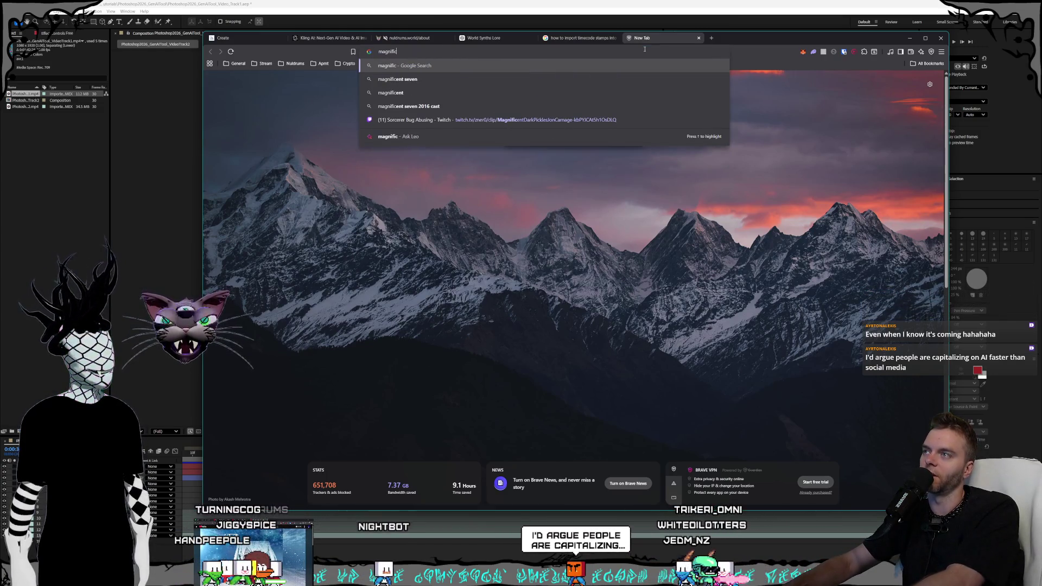
pyautogui.write('.ai')
pyautogui.press('Return')
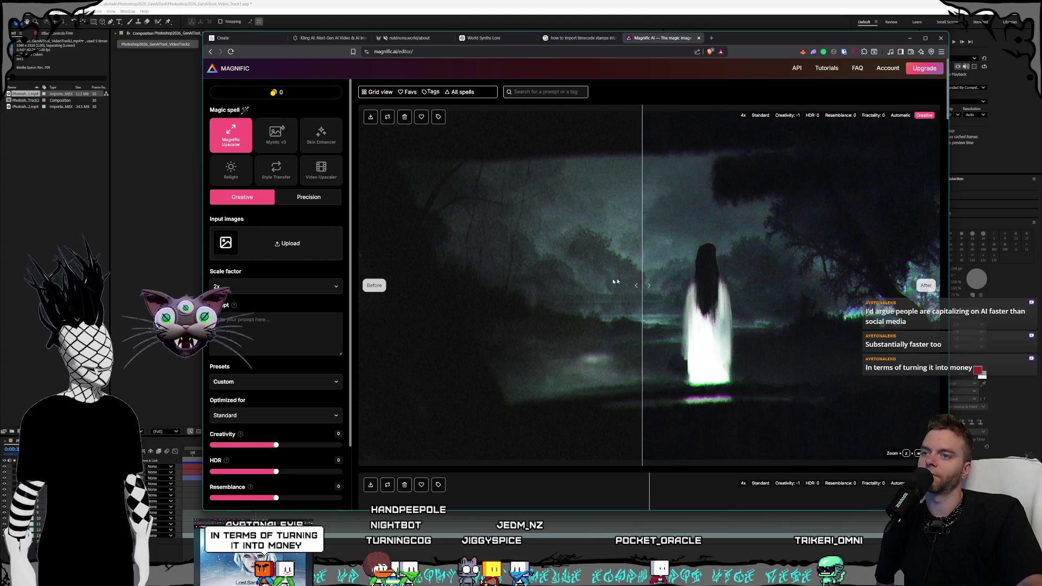
pyautogui.scroll(-4, 704, 285)
pyautogui.scroll(-4, 704, 285)
pyautogui.scroll(2, 771, 298)
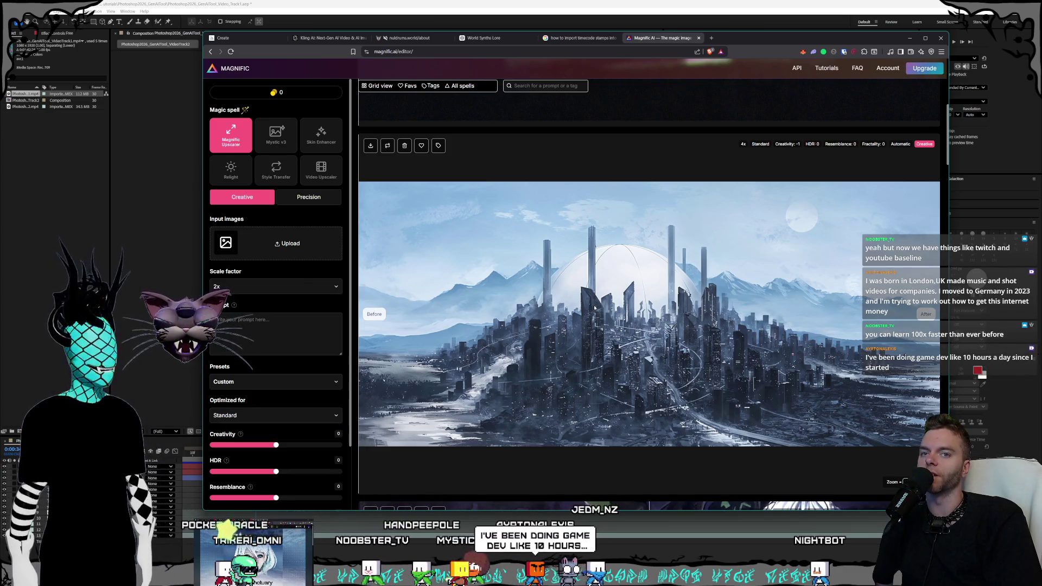
# Drag the comparison slider to reveal more of the original city image against the upscale
pyautogui.moveTo(598, 307); pyautogui.dragTo(539, 314)
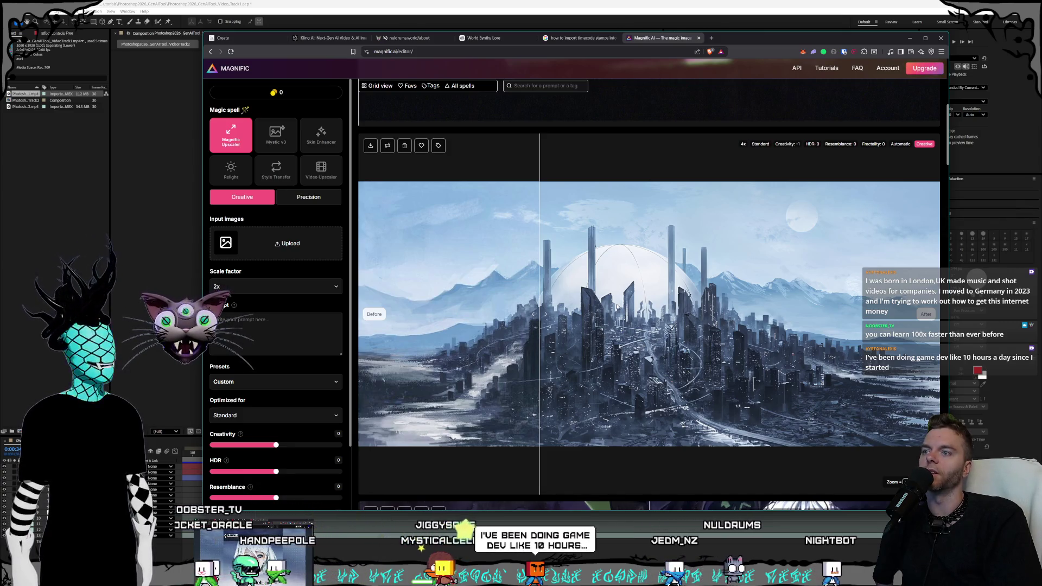
pyautogui.moveTo(624, 306)
pyautogui.mouseDown()
pyautogui.moveTo(770, 334)
pyautogui.moveTo(688, 346)
pyautogui.mouseUp()
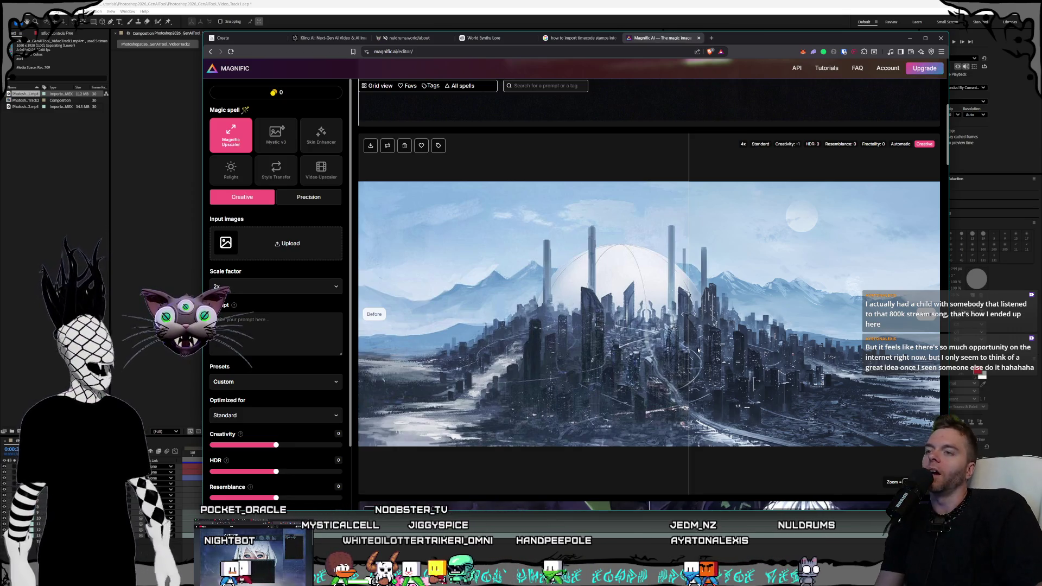
pyautogui.moveTo(689, 315); pyautogui.dragTo(938, 307)
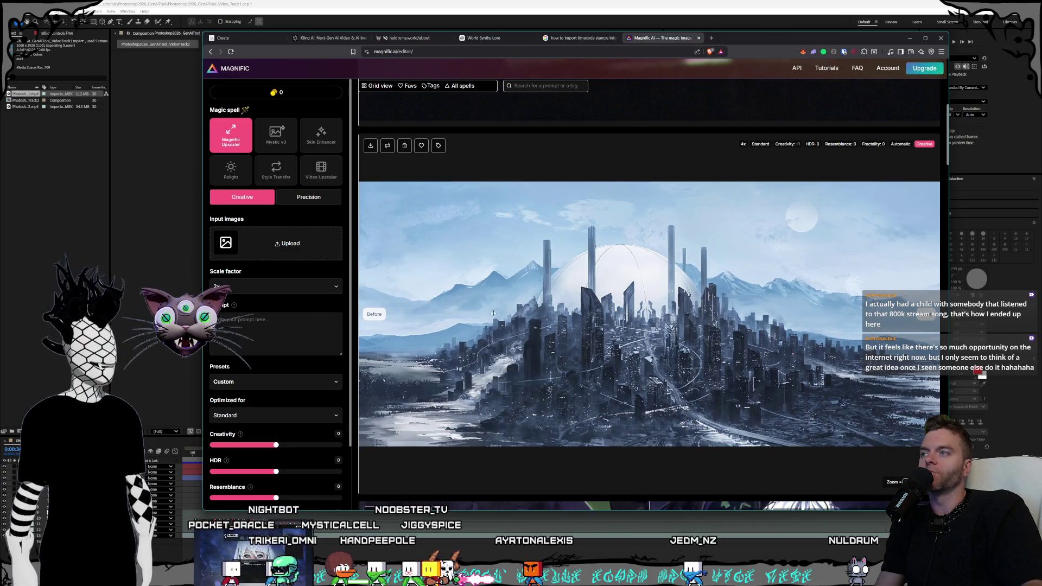
# Close the Magnific upscaler tab to return to the Midjourney golem page
pyautogui.scroll(-7, 938, 315)
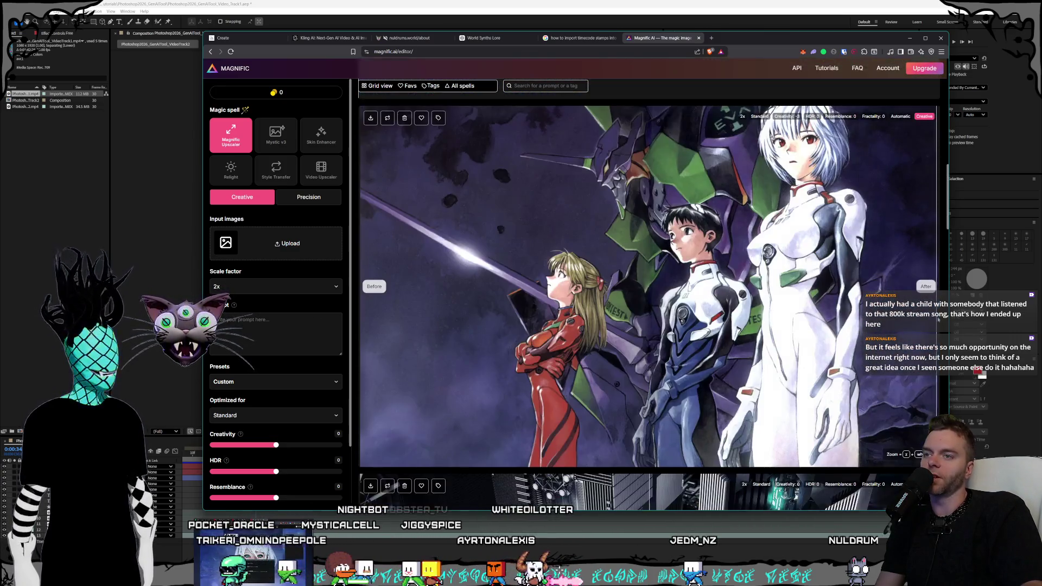
pyautogui.scroll(-5, 641, 288)
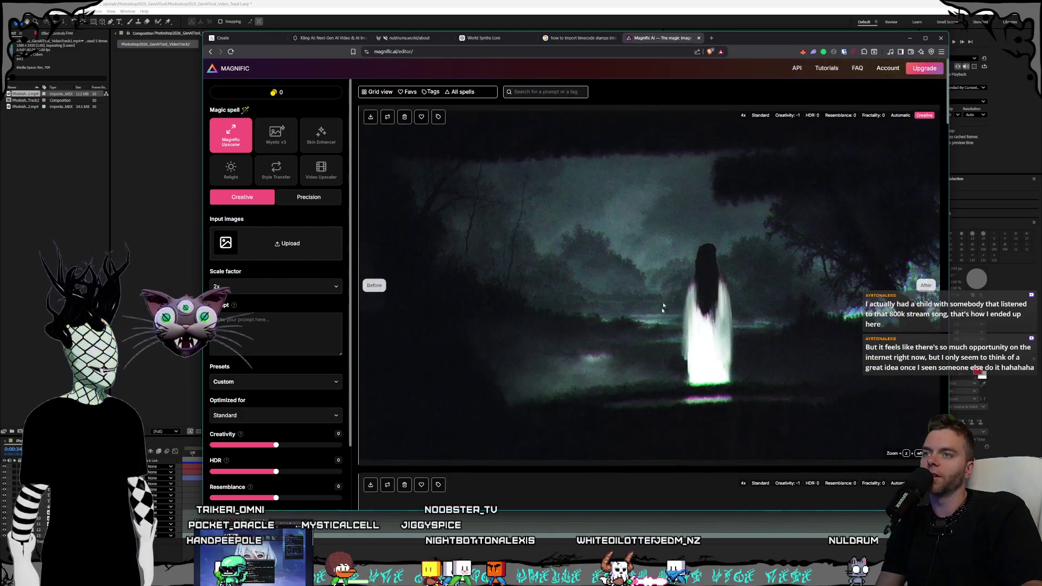
pyautogui.click(699, 38)
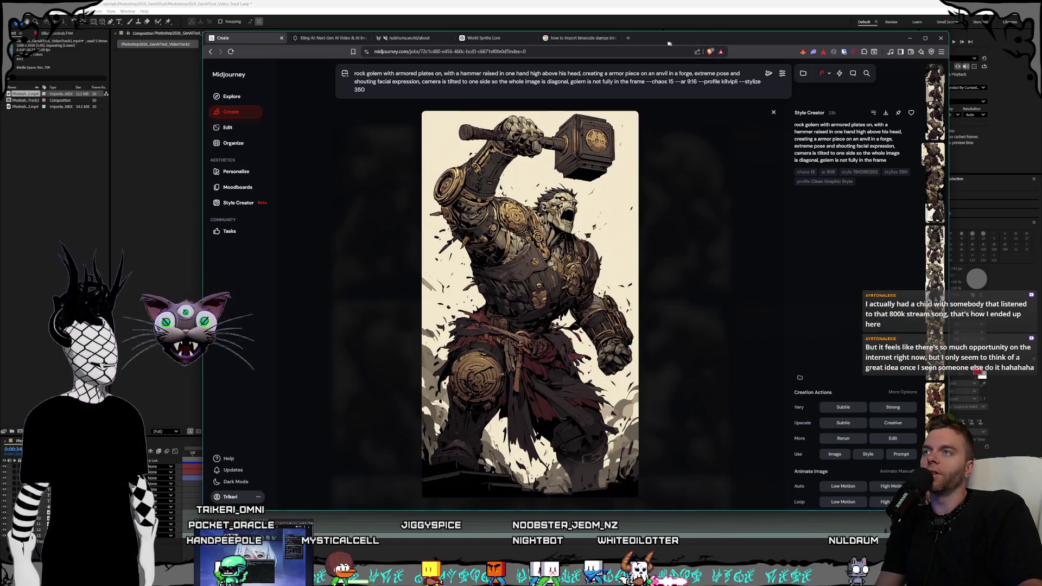
# Switch to the Ableton timecode search results, narrow the window, and open a new browser window
pyautogui.click(591, 38)
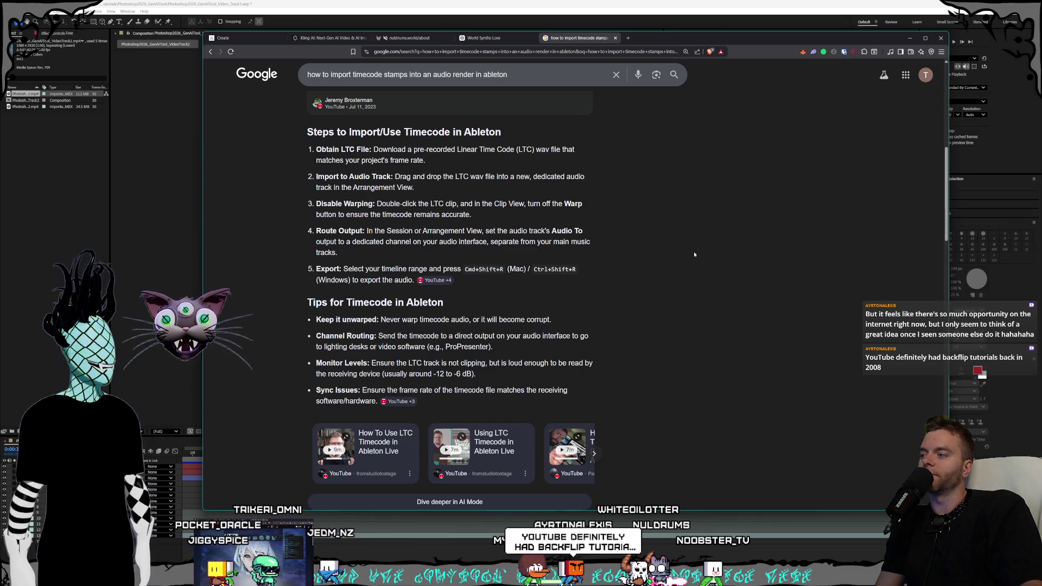
pyautogui.moveTo(204, 511); pyautogui.dragTo(228, 505)
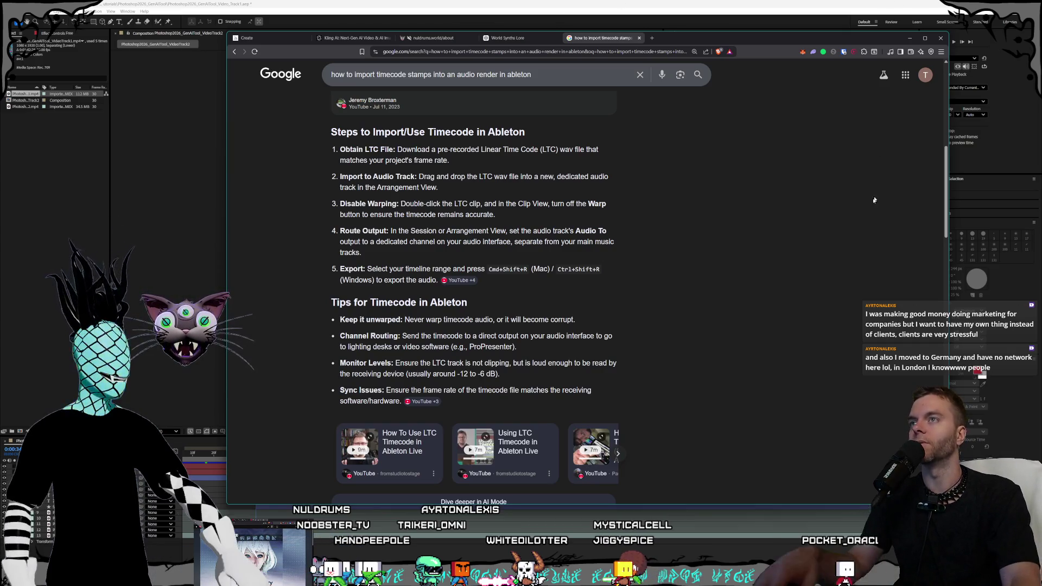
pyautogui.click(651, 38)
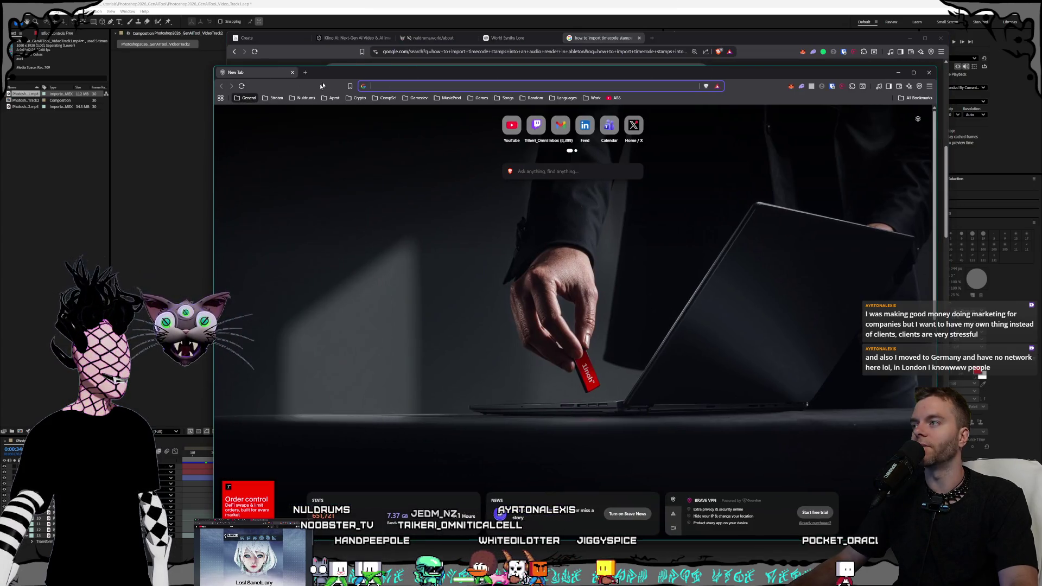
# Move the new window aside, bring up the YouTube results, and open the Choo-Choo Charles Full Series playlist
pyautogui.click(276, 97)
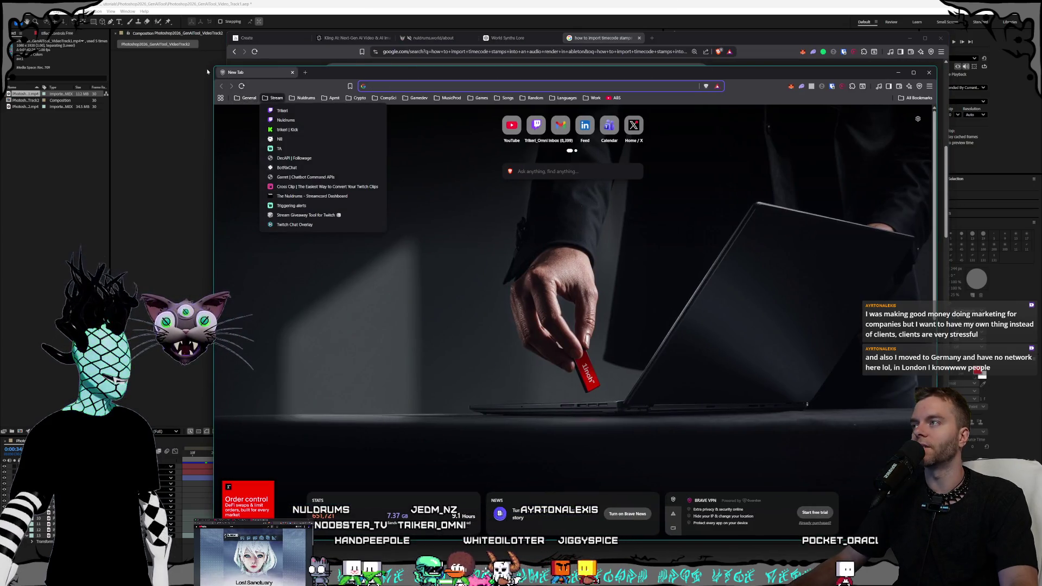
pyautogui.press('Escape')
pyautogui.moveTo(216, 70)
pyautogui.mouseDown()
pyautogui.moveTo(375, 200)
pyautogui.moveTo(328, 197)
pyautogui.moveTo(1041, 173)
pyautogui.mouseUp()
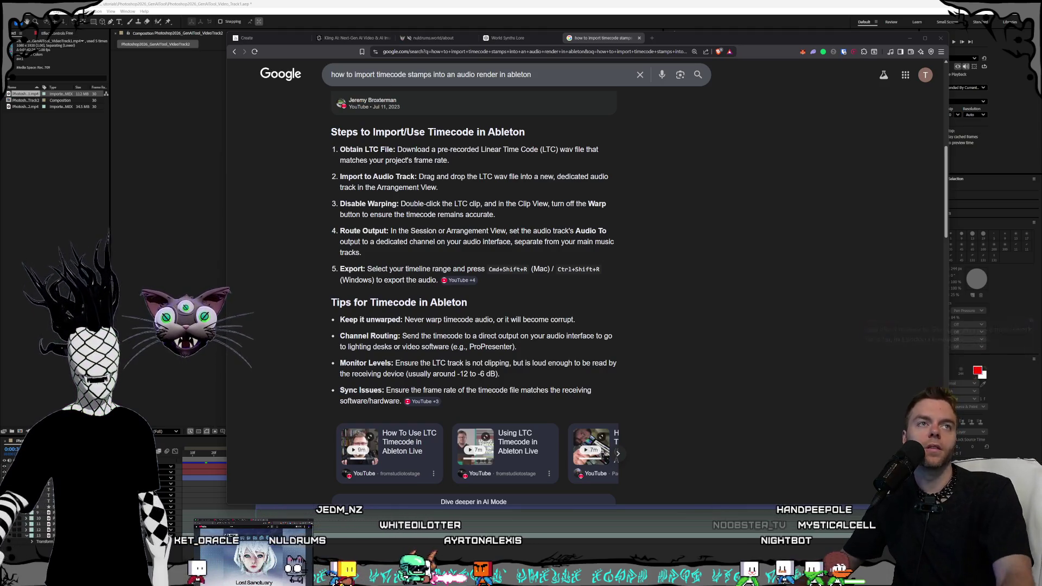
pyautogui.hotkey('alt', 'Tab')
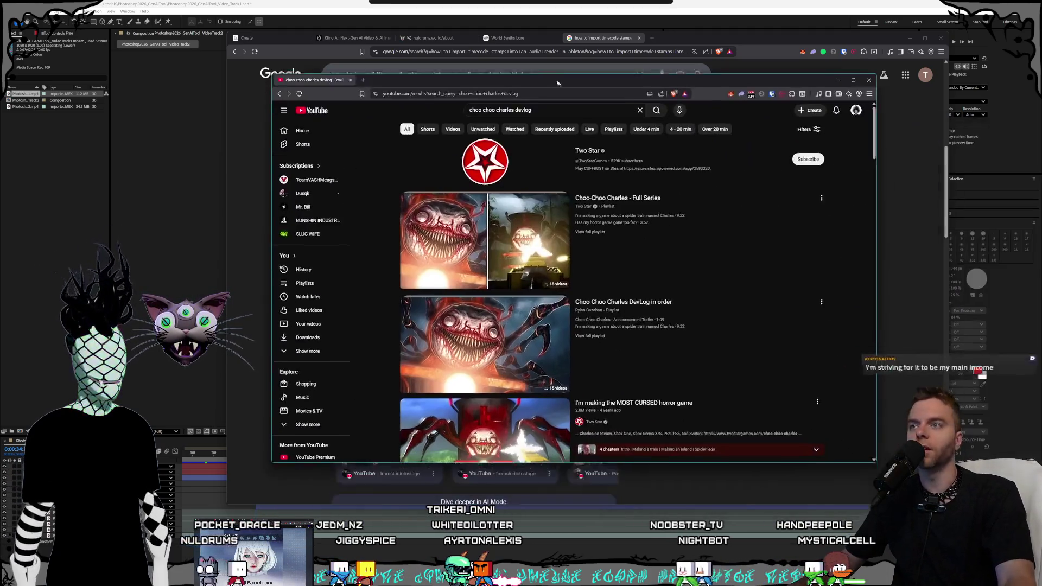
pyautogui.click(639, 195)
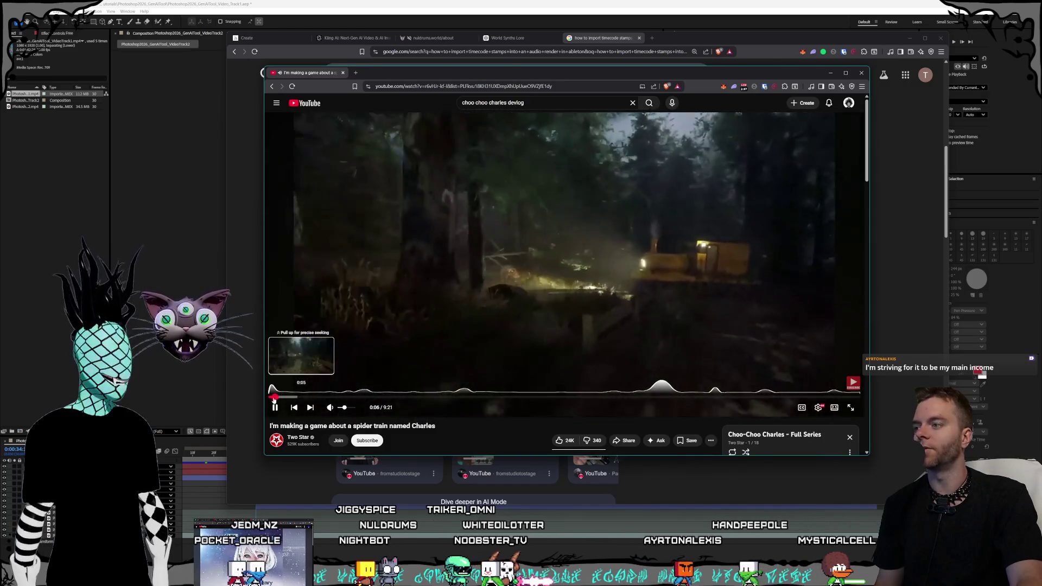
# Rewind the first video to 0:00, pause it, and expand its full description
pyautogui.moveTo(270, 398); pyautogui.dragTo(341, 353)
pyautogui.click(527, 258)
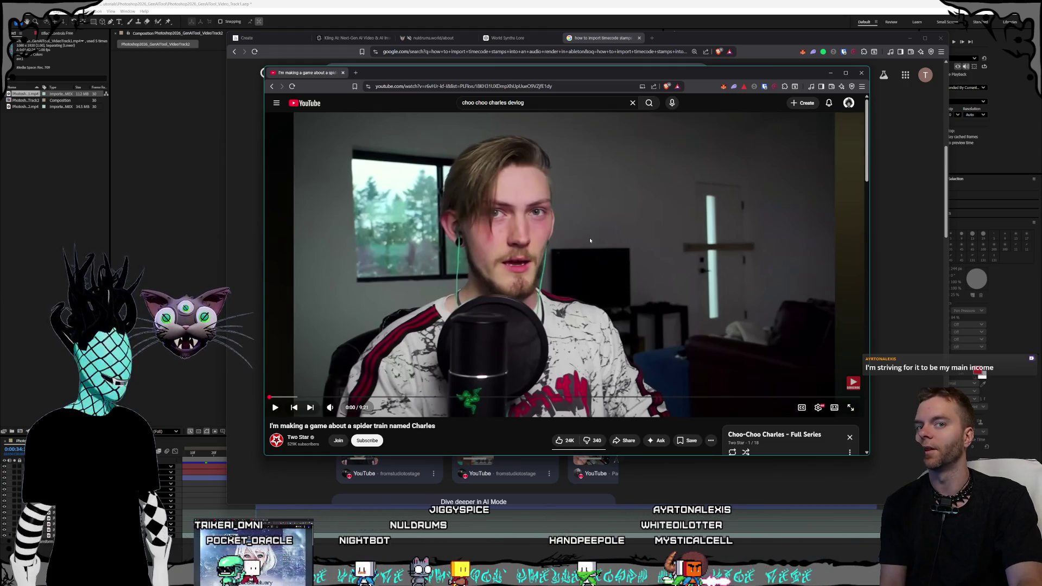
pyautogui.scroll(-4, 600, 236)
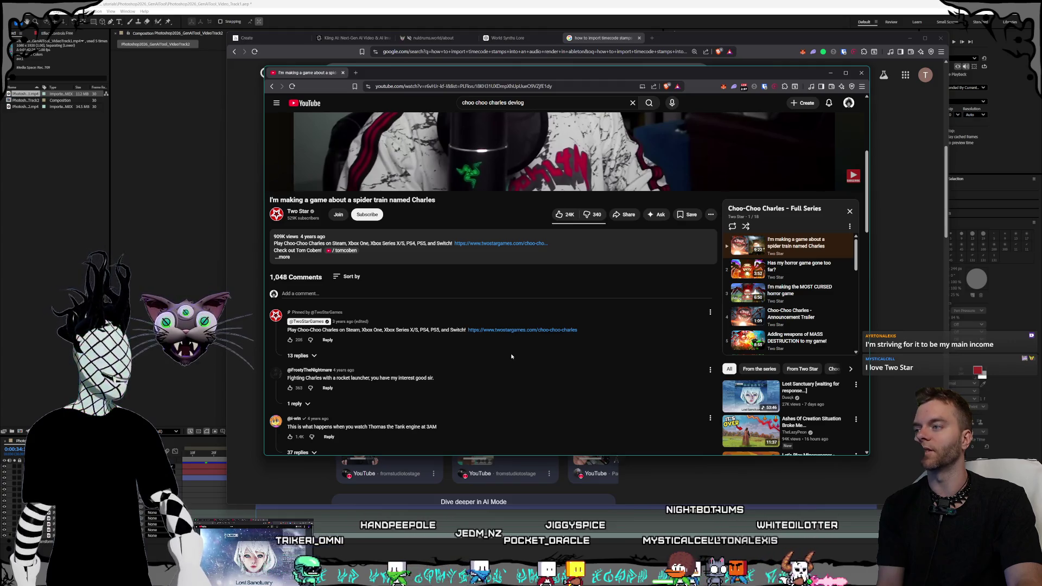
pyautogui.scroll(4, 511, 355)
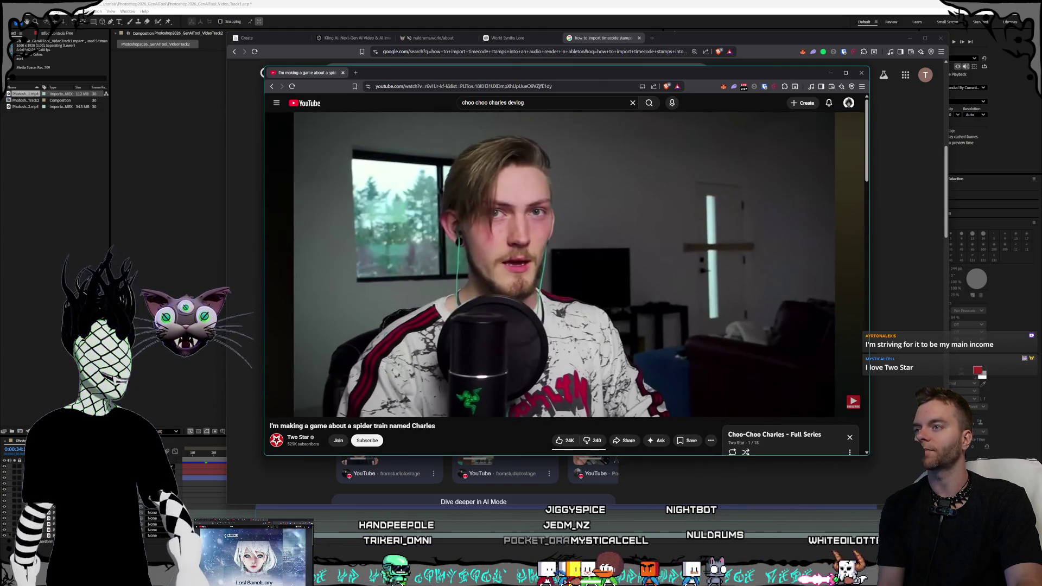
pyautogui.scroll(-5, 512, 355)
pyautogui.scroll(-2, 512, 355)
pyautogui.scroll(5, 511, 352)
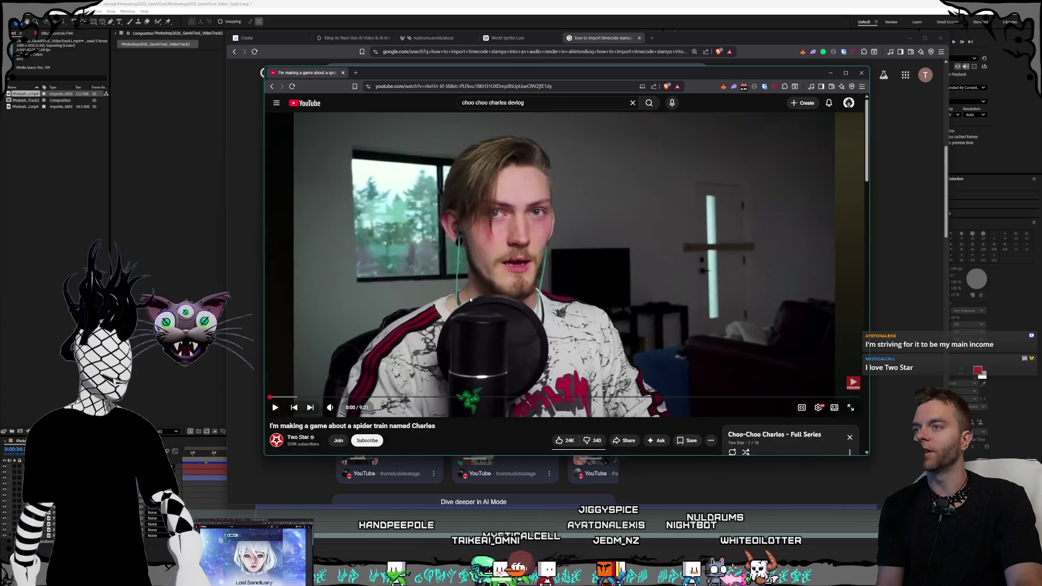
pyautogui.scroll(-2, 486, 325)
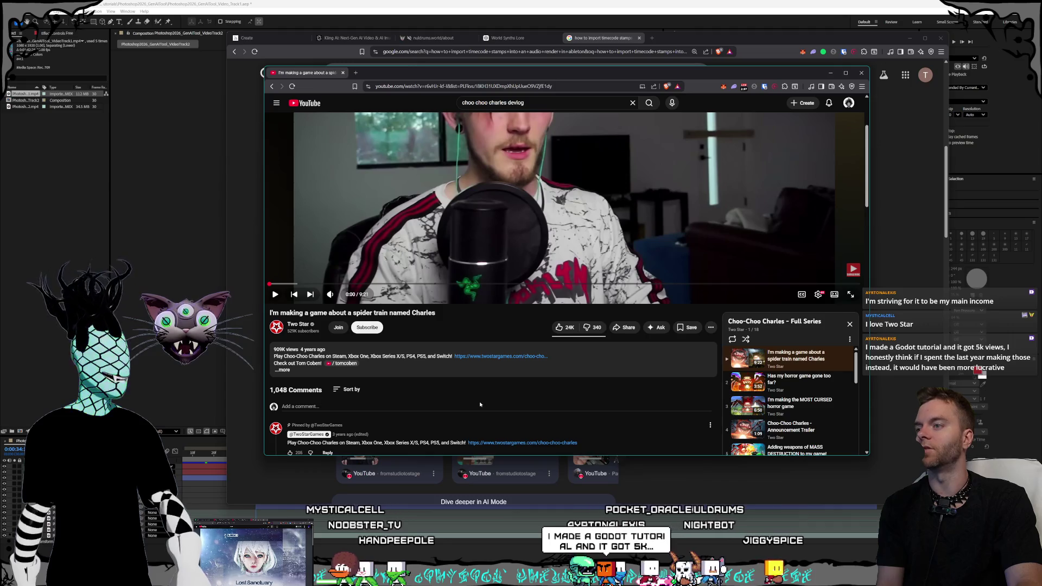
pyautogui.click(393, 371)
# Clear the page text selection, then play the third video, 'I'm making the MOST CURSED horror game'
pyautogui.scroll(2, 526, 375)
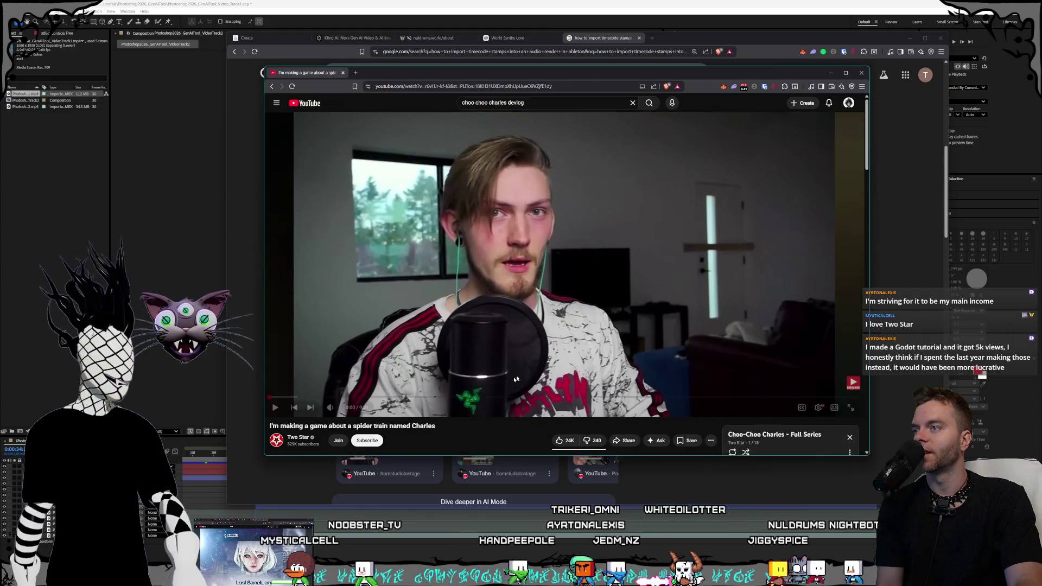
pyautogui.hotkey('ctrl', 'a')
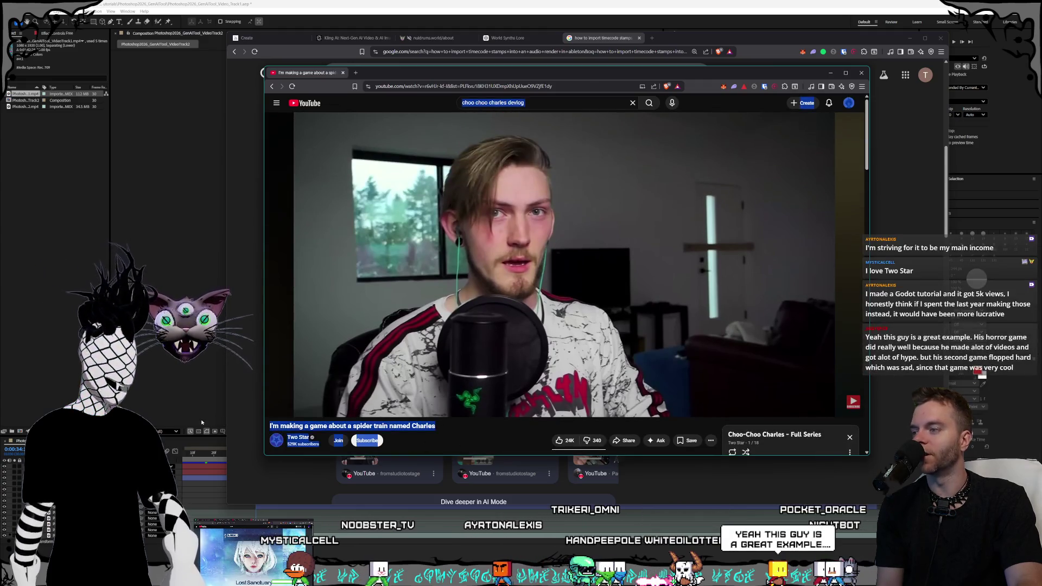
pyautogui.click(488, 438)
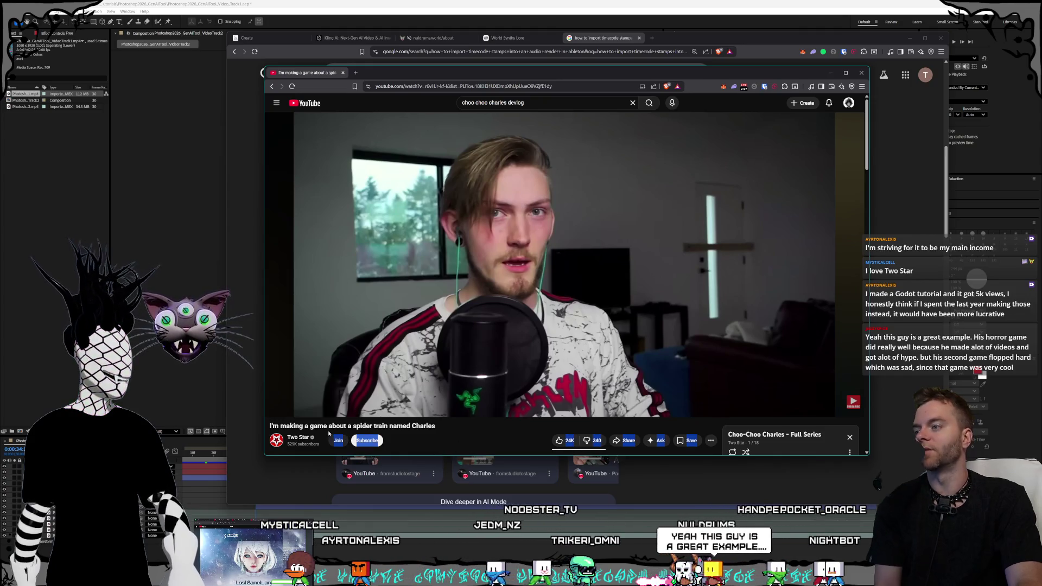
pyautogui.click(423, 440)
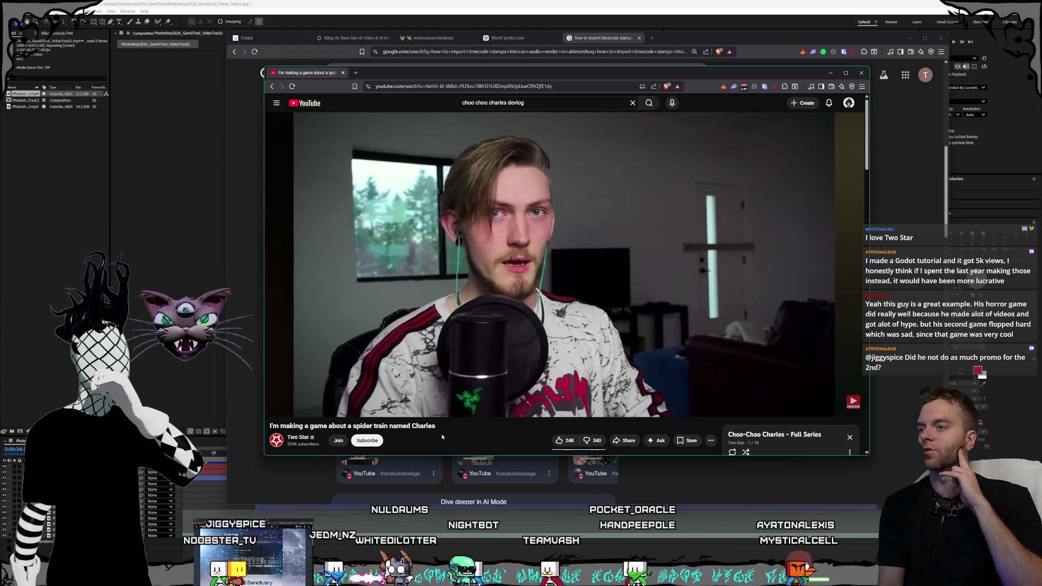
pyautogui.moveTo(523, 398)
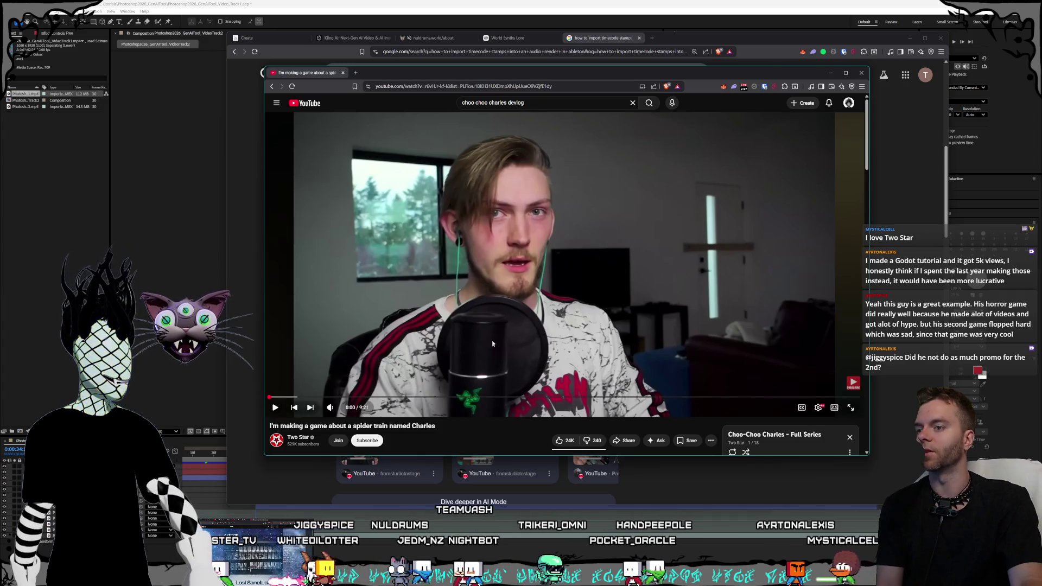
pyautogui.scroll(-3, 500, 377)
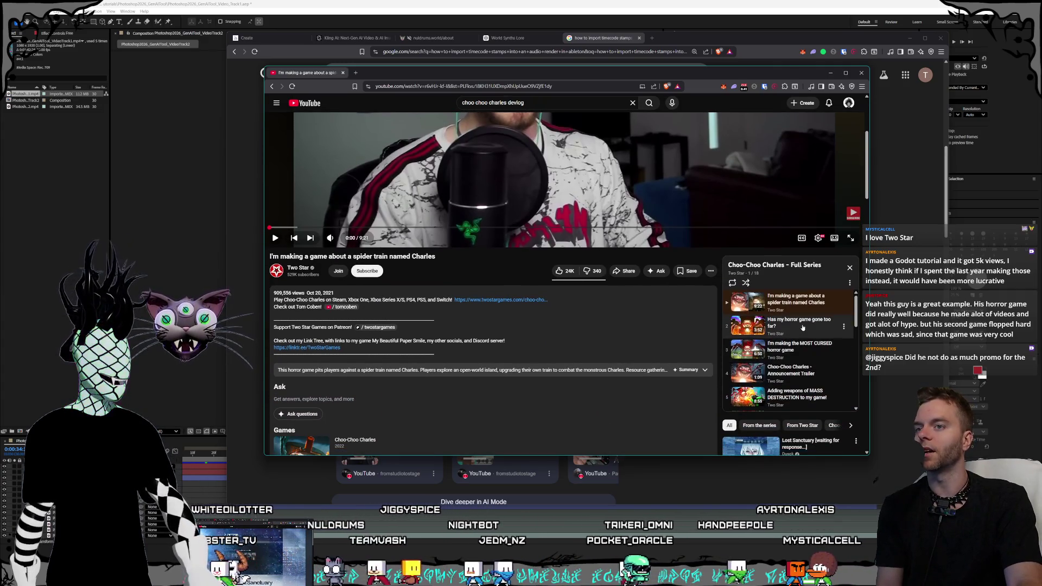
pyautogui.scroll(-6, 801, 328)
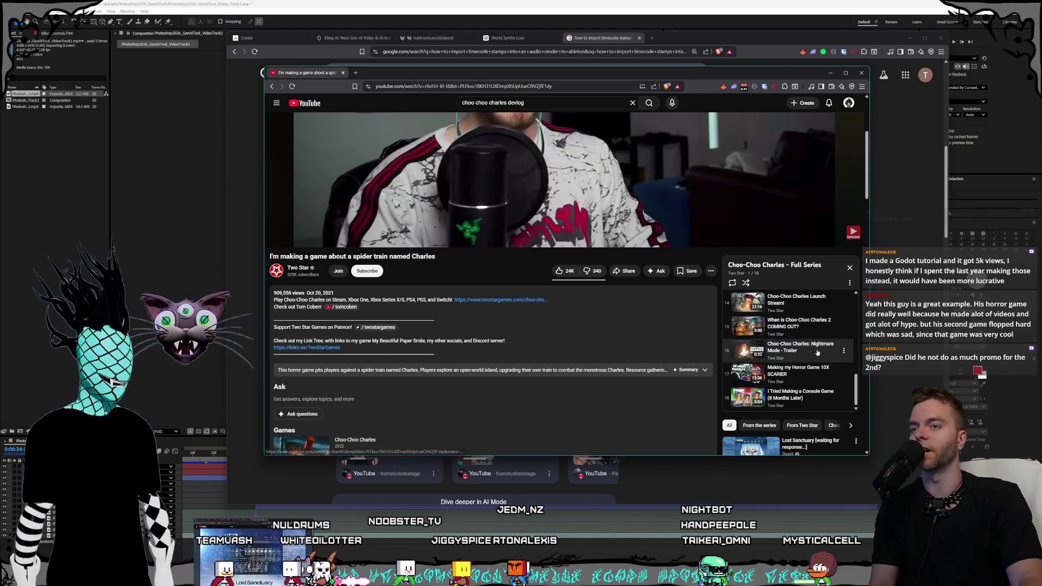
pyautogui.scroll(5, 804, 393)
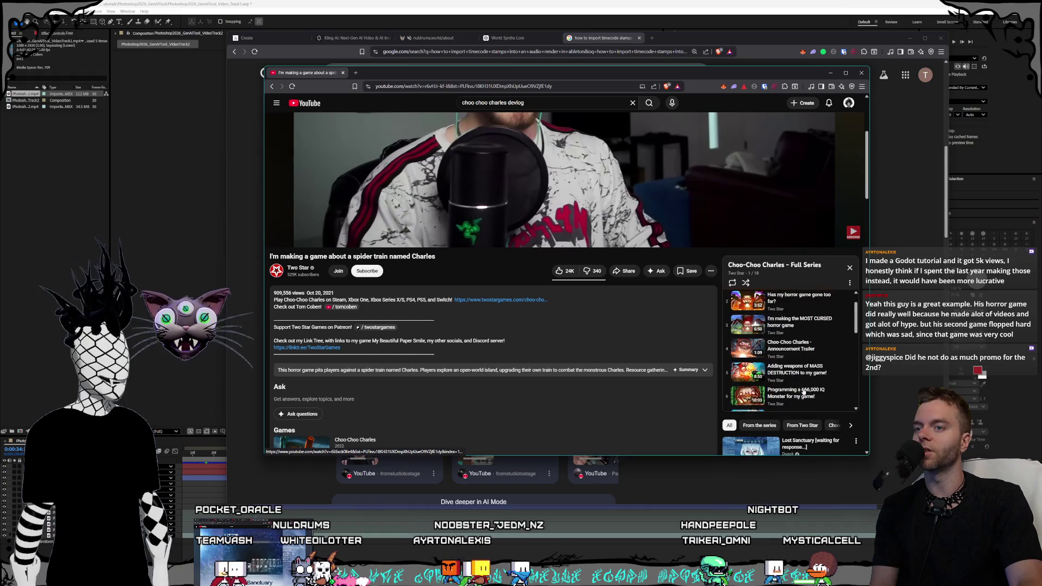
pyautogui.click(790, 329)
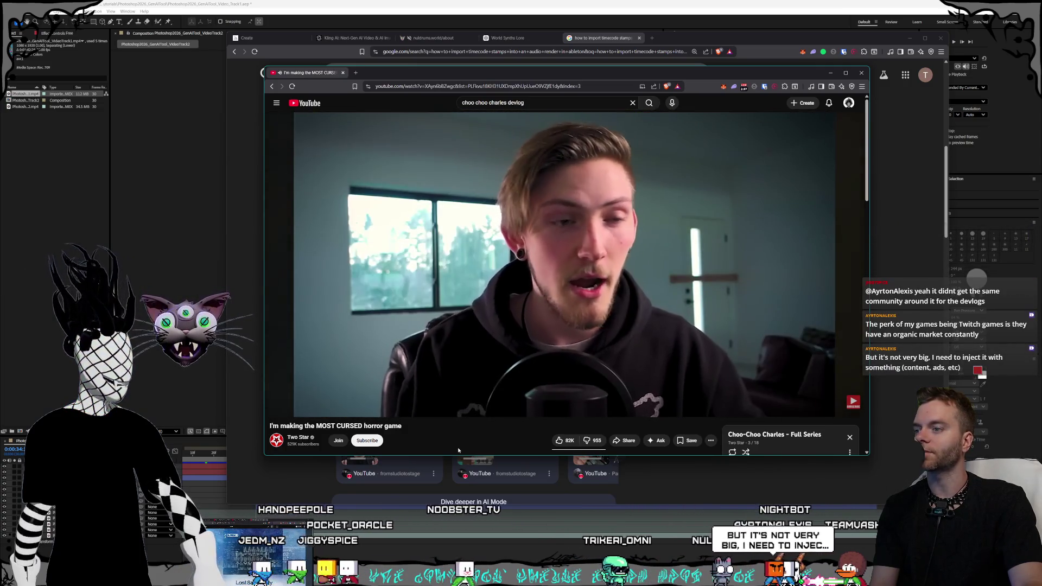
# Scroll down the 'I'm making the MOST CURSED horror game' page's comments and back up toward the video
pyautogui.scroll(-3, 458, 449)
pyautogui.scroll(-2, 458, 450)
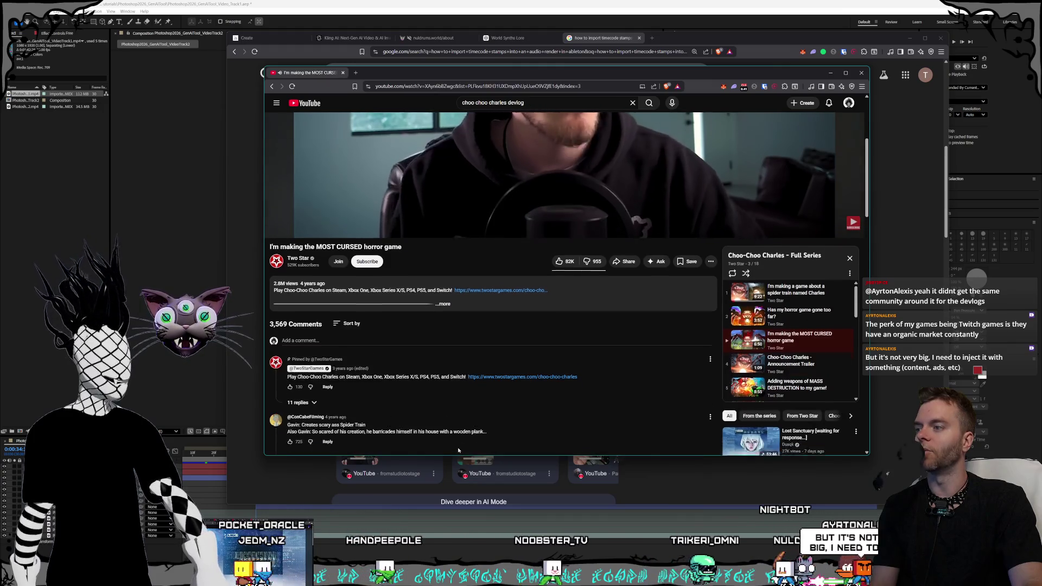
pyautogui.scroll(-6, 459, 445)
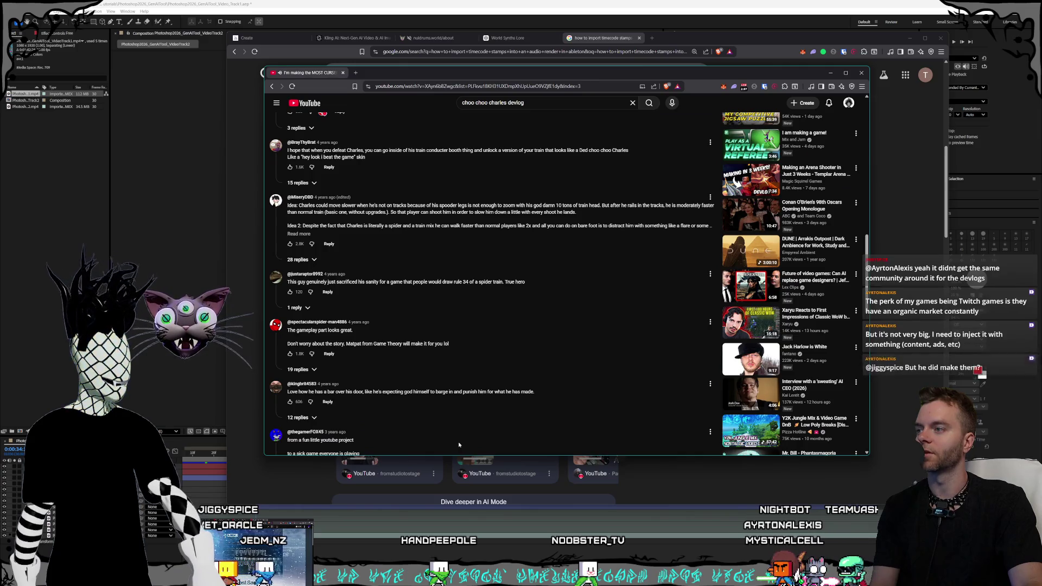
pyautogui.scroll(-4, 456, 448)
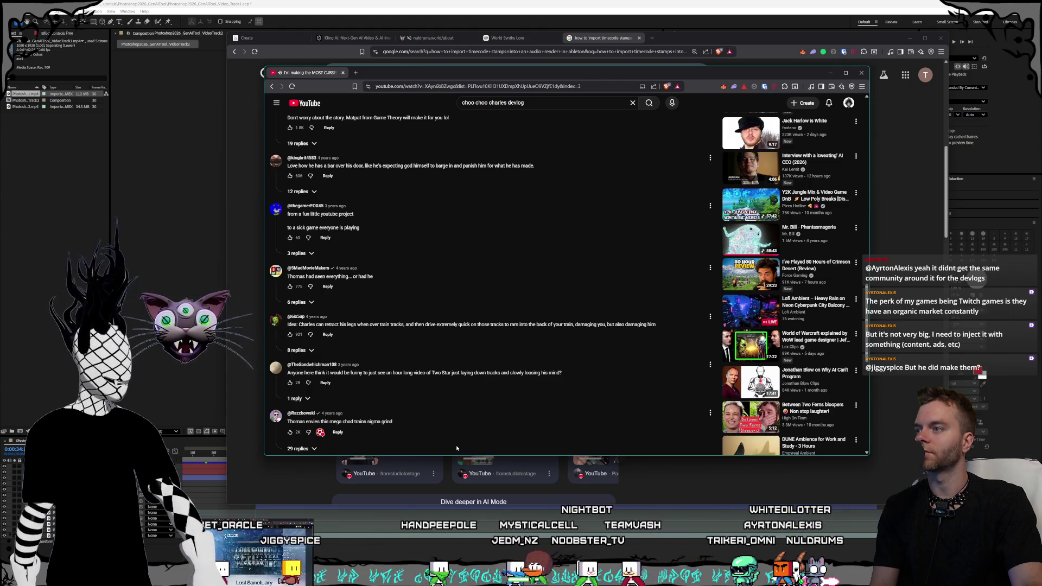
pyautogui.scroll(2, 457, 447)
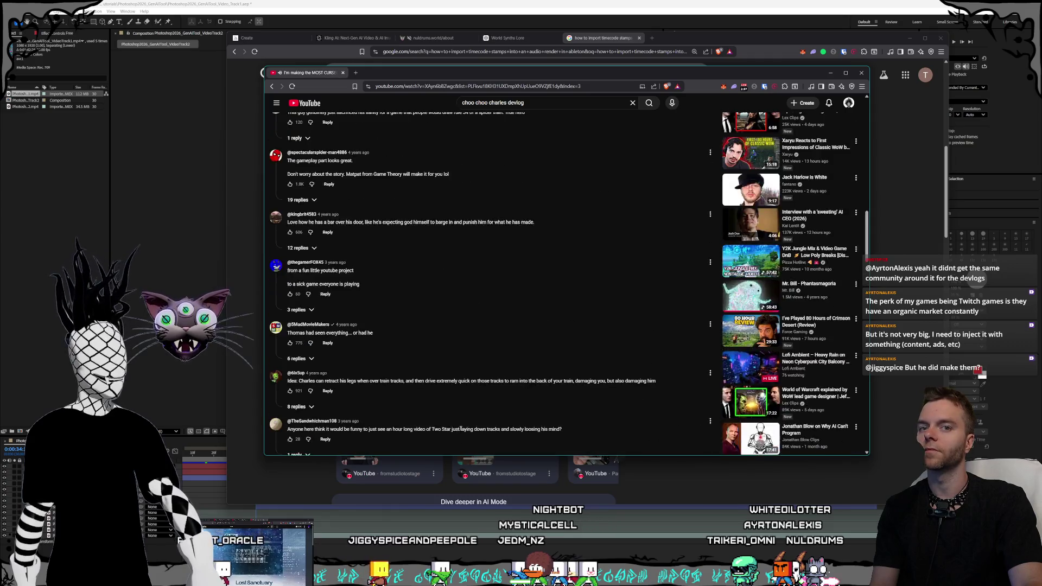
pyautogui.scroll(15, 461, 428)
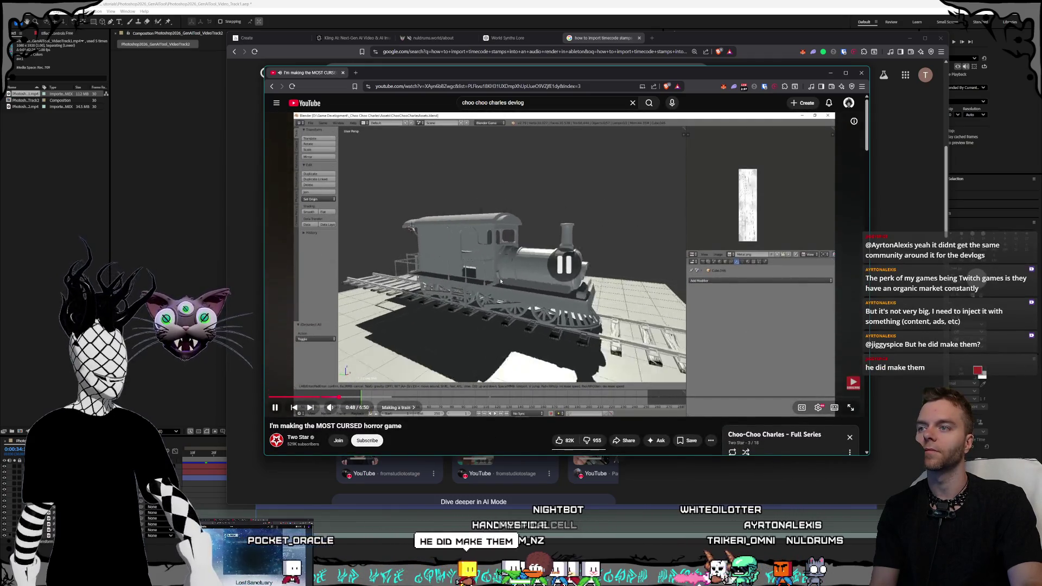
pyautogui.click(500, 281)
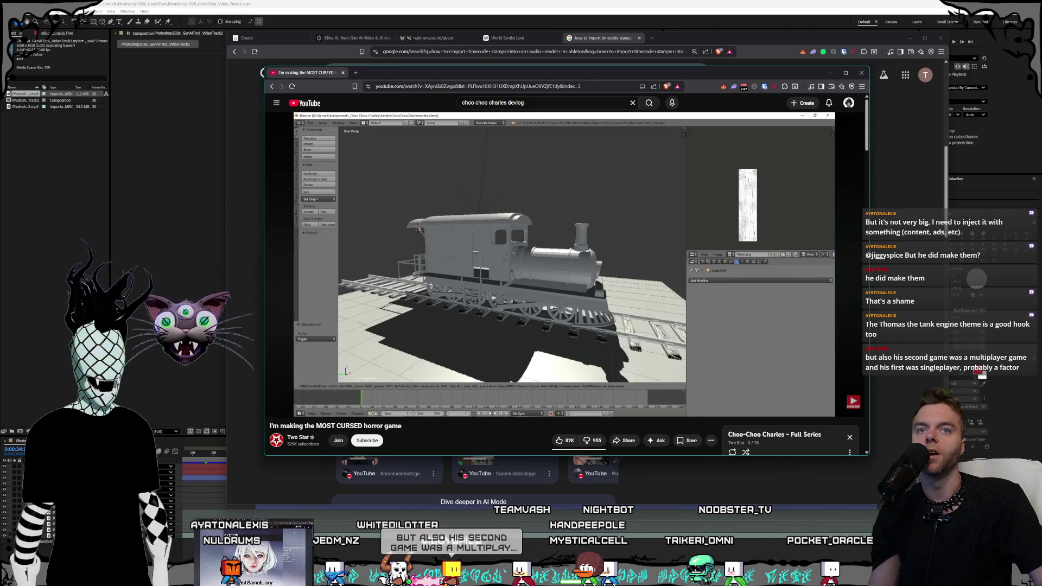
pyautogui.scroll(-4, 563, 252)
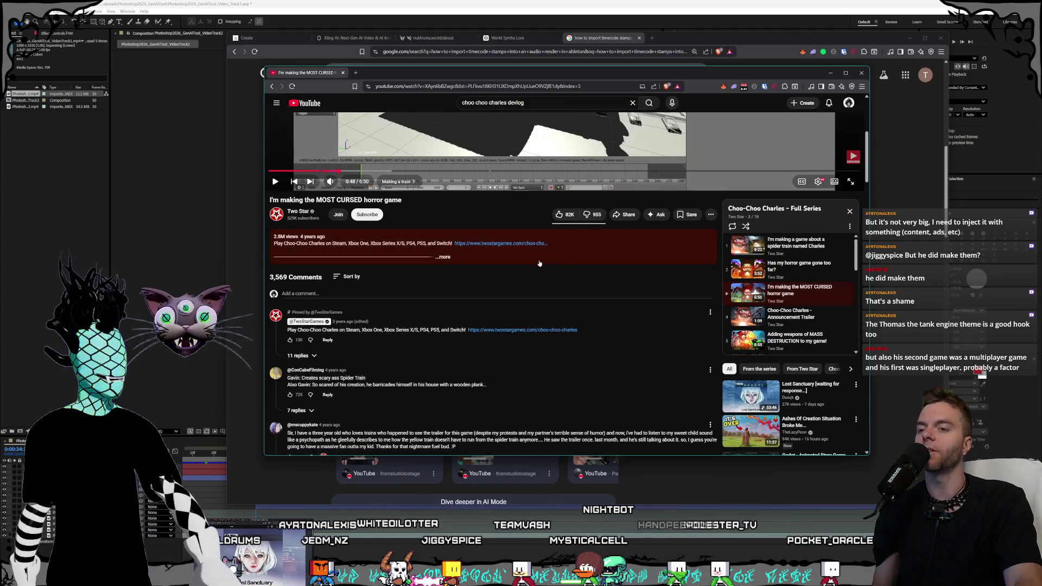
pyautogui.scroll(4, 539, 263)
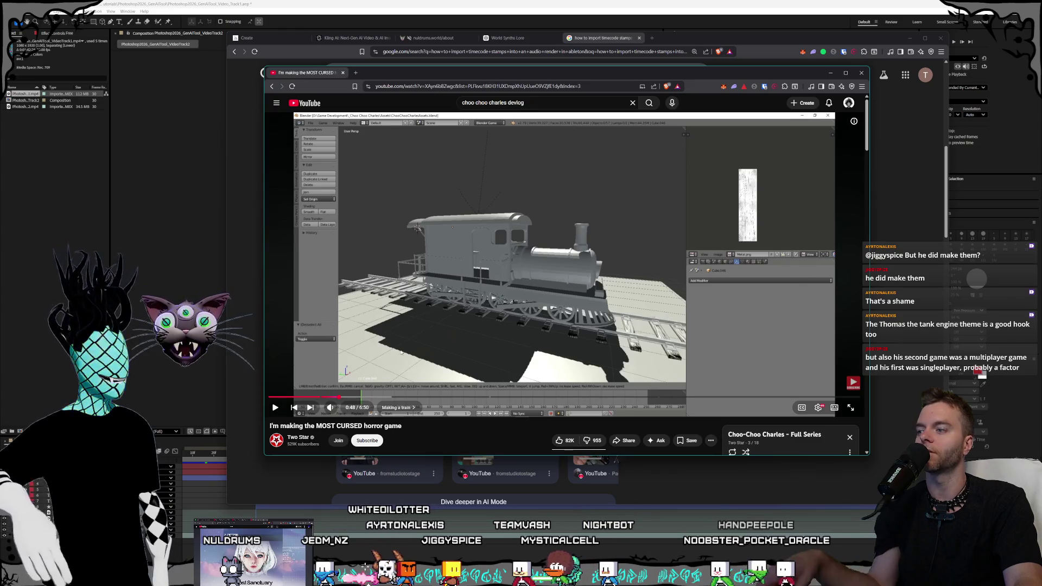
# Go to the Two Star channel (529K subscribers) and pause its autoplaying CUFFBUST release trailer
pyautogui.click(294, 440)
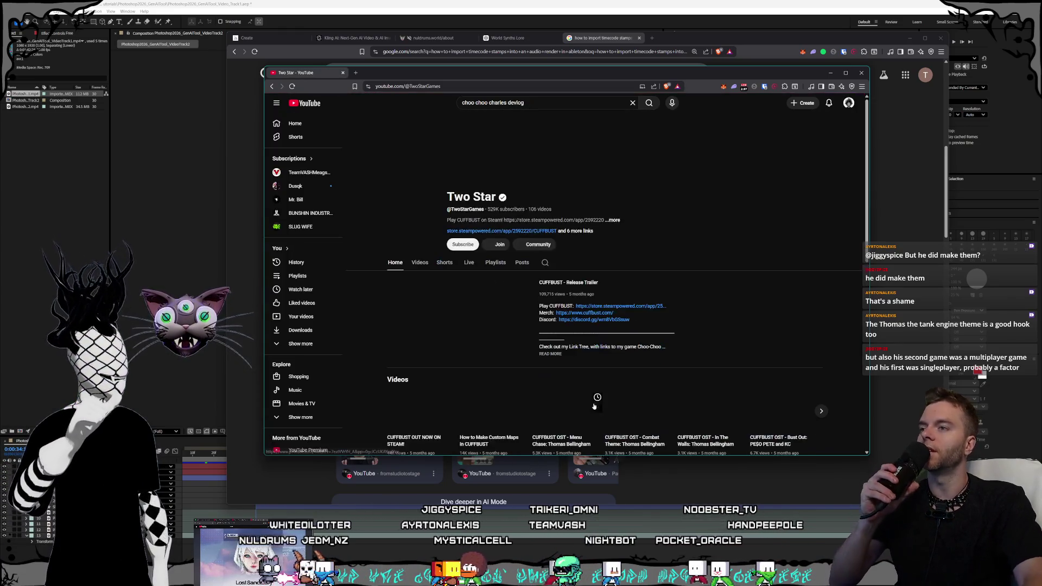
pyautogui.scroll(-1, 646, 244)
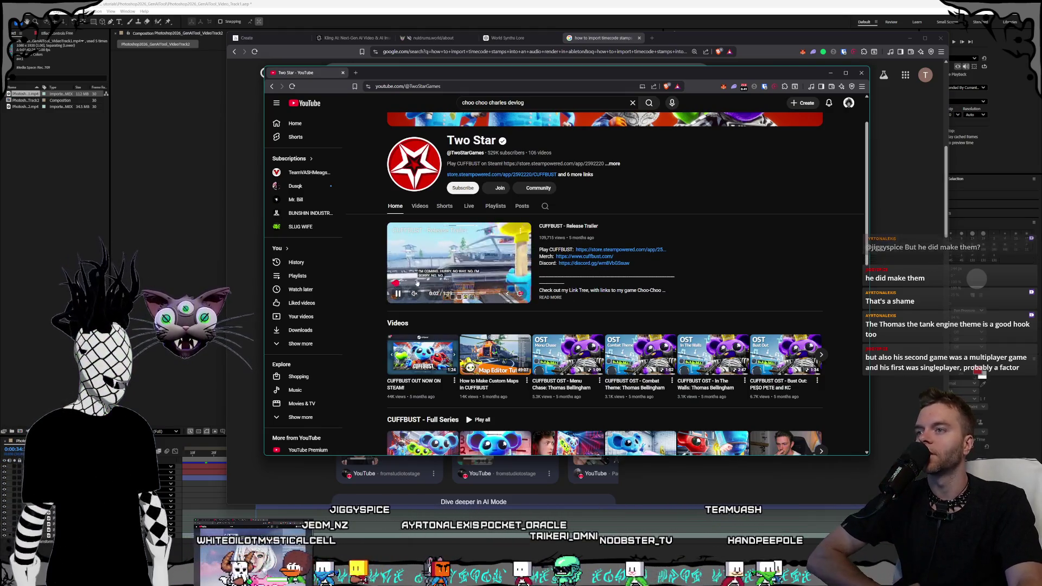
pyautogui.click(398, 294)
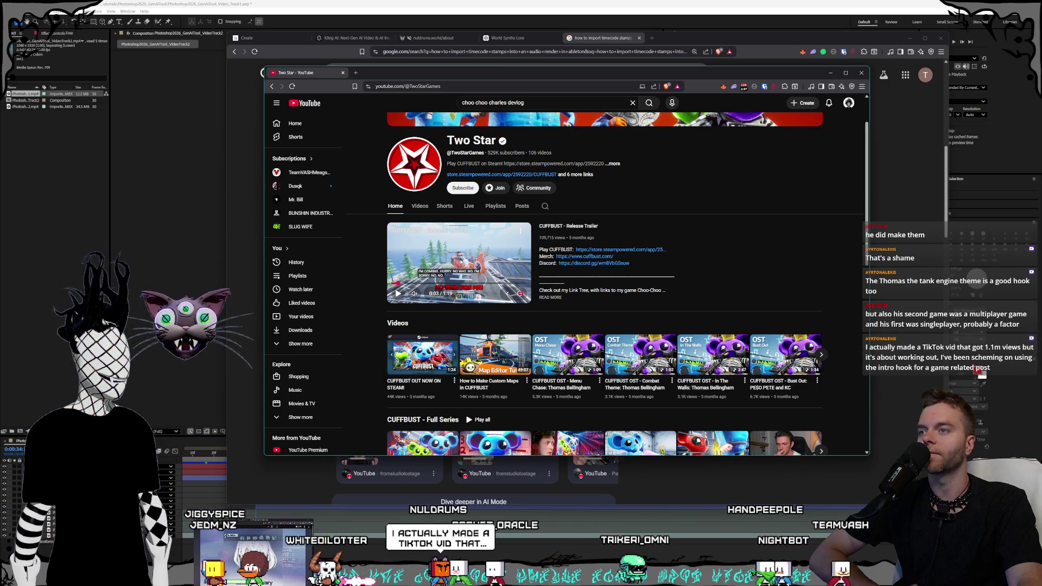
# Open and pause 'CUFFBUST - Release Trailer', skim its details (108K views, 496 comments), then open a new tab
pyautogui.click(573, 228)
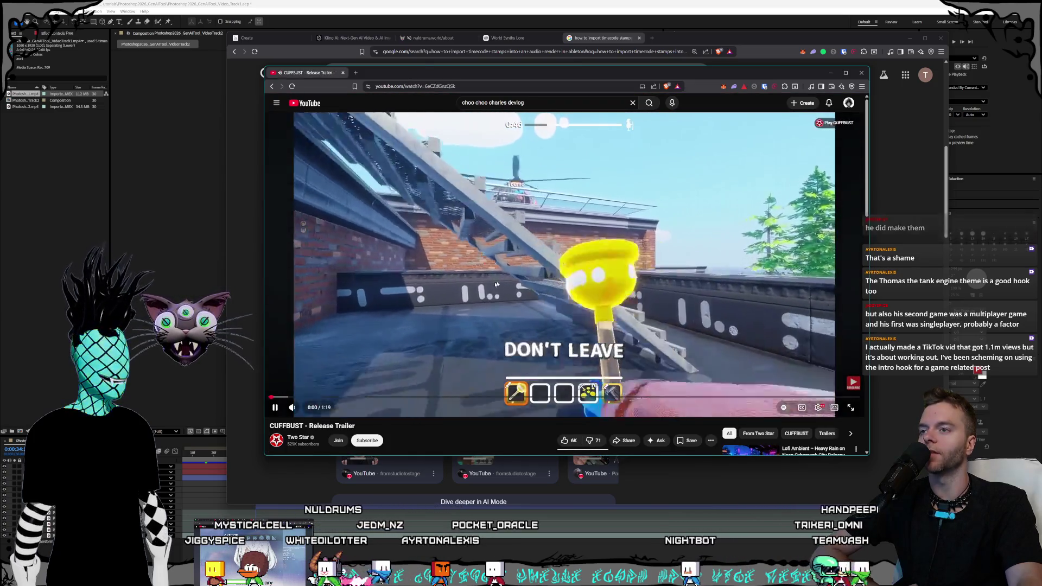
pyautogui.click(473, 291)
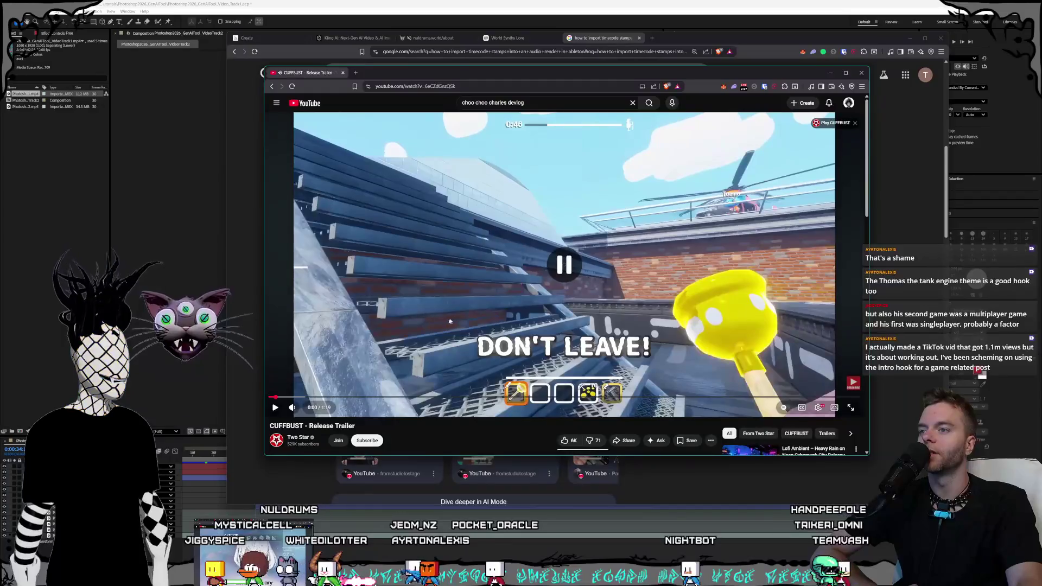
pyautogui.scroll(-1, 395, 339)
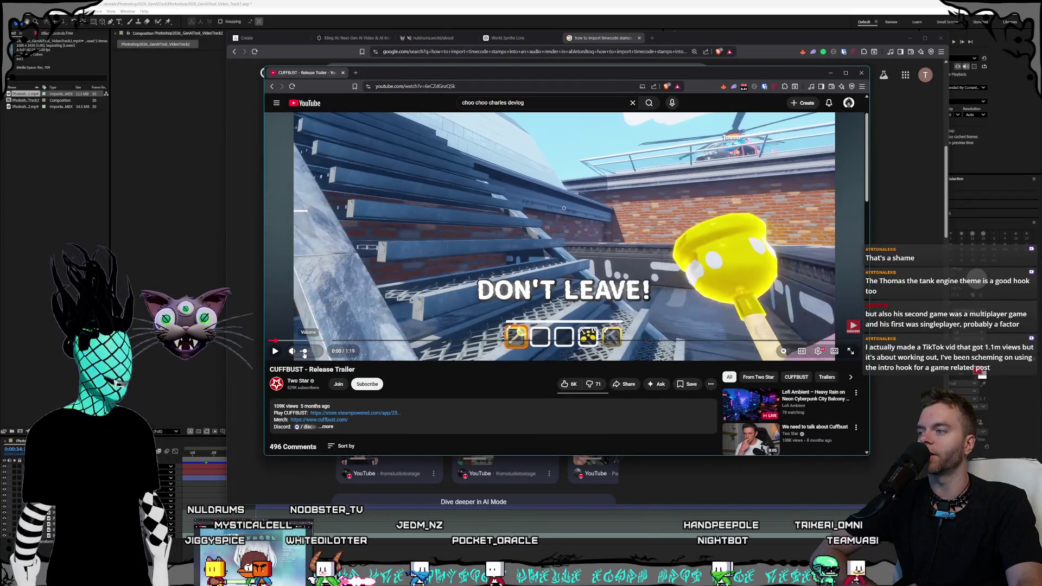
pyautogui.scroll(-2, 460, 385)
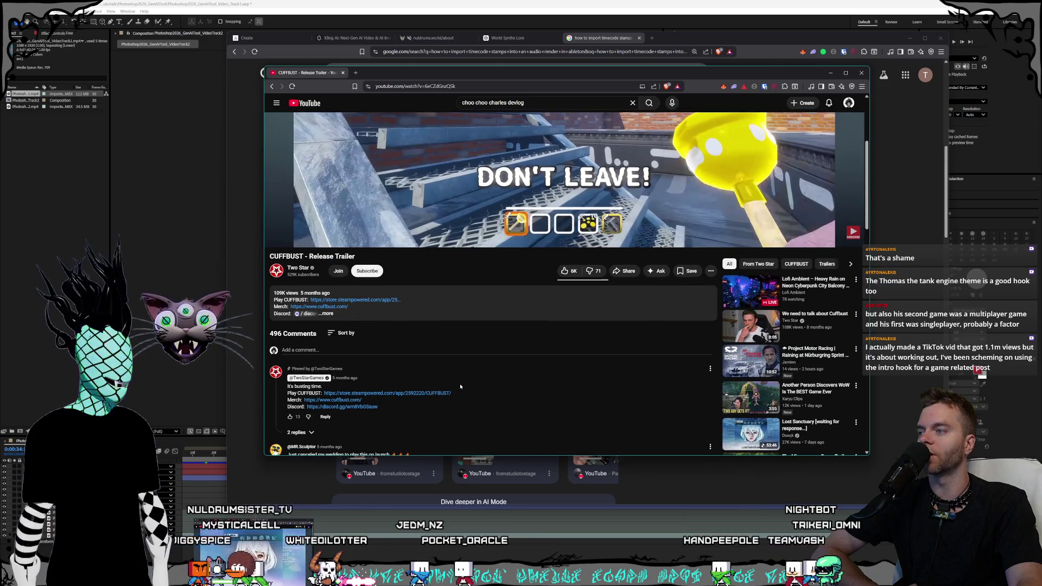
pyautogui.scroll(-1, 456, 383)
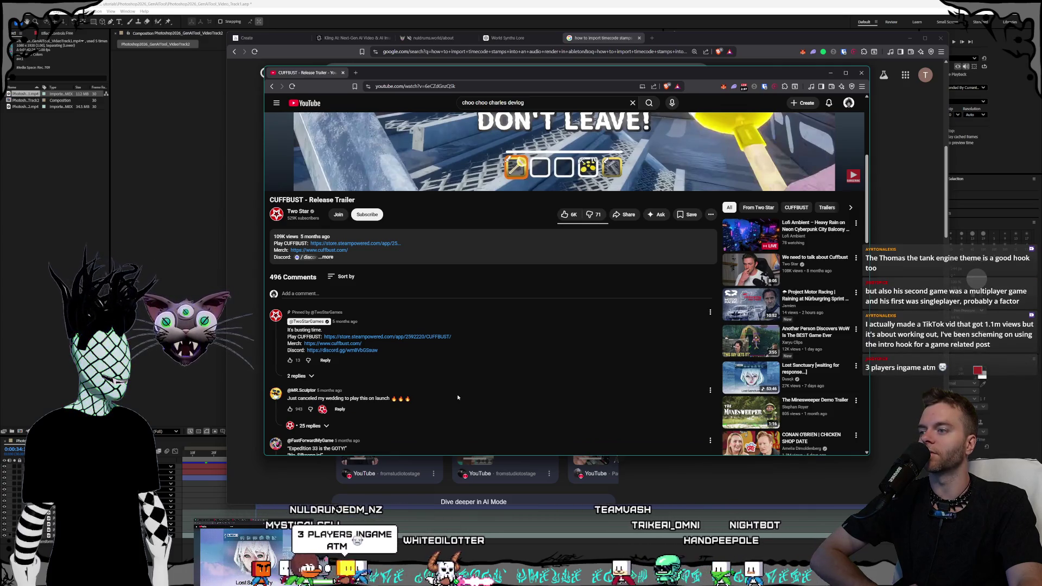
pyautogui.scroll(4, 457, 397)
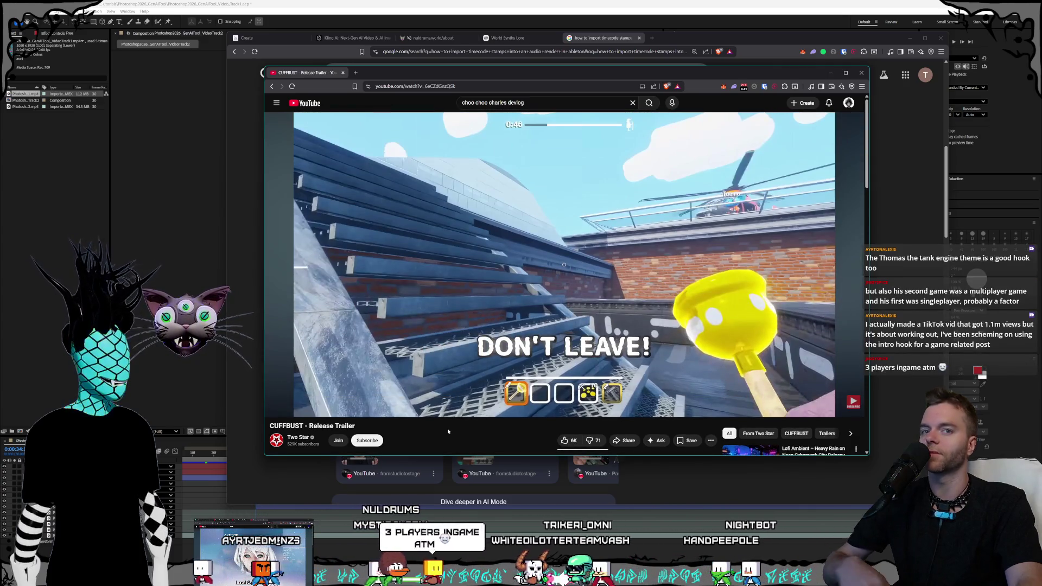
pyautogui.scroll(-1, 447, 432)
pyautogui.scroll(1, 458, 425)
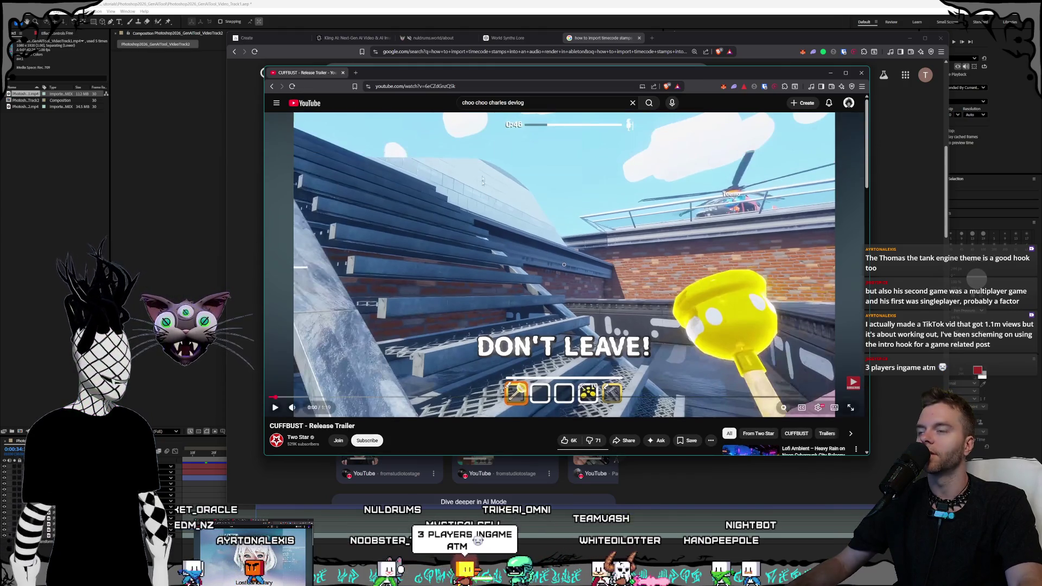
pyautogui.click(355, 72)
# Search the web for 'cuffbust steam db'
pyautogui.write('c')
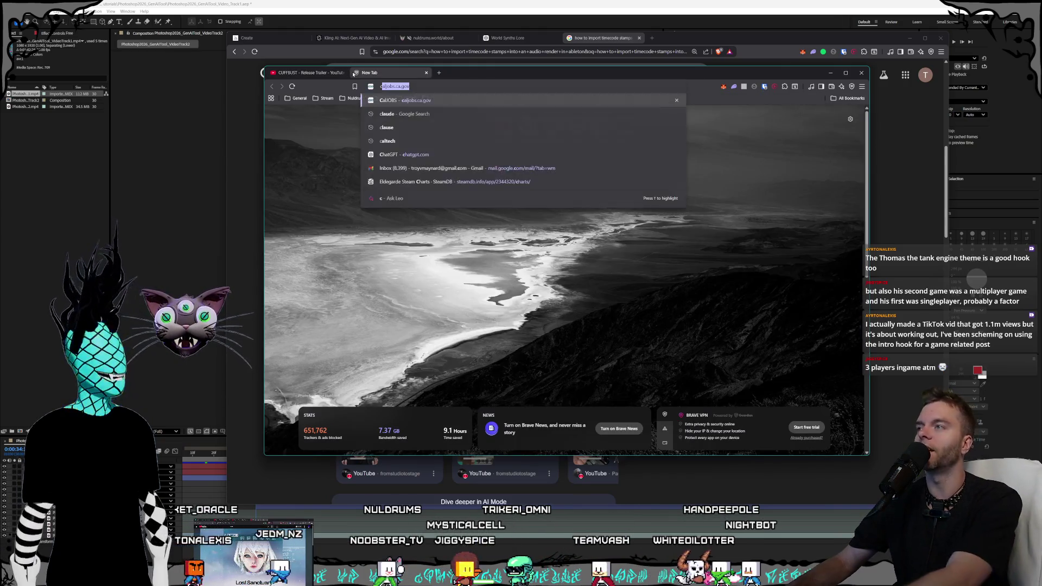
pyautogui.write('uffbus')
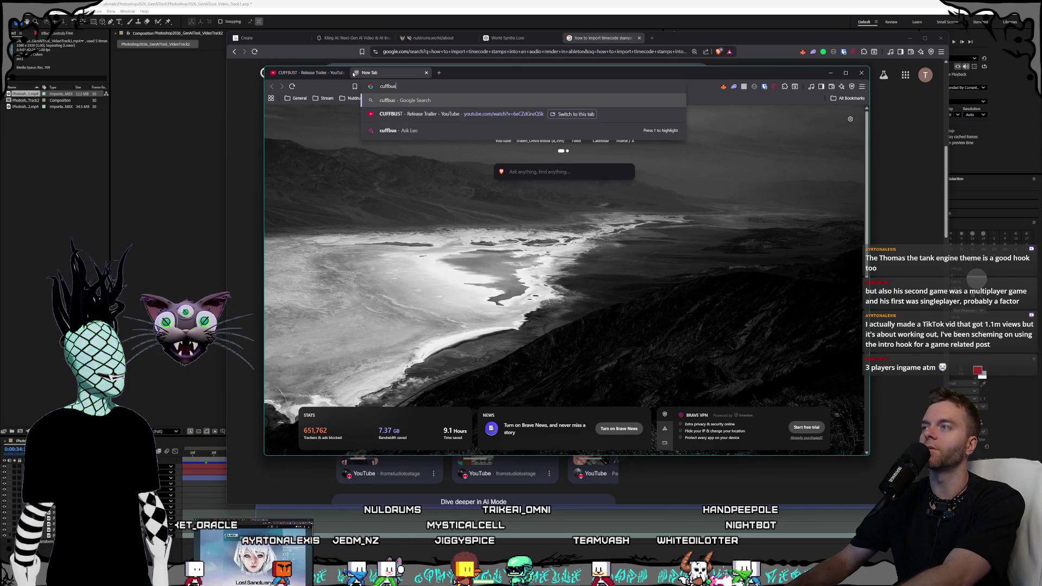
pyautogui.write('t st')
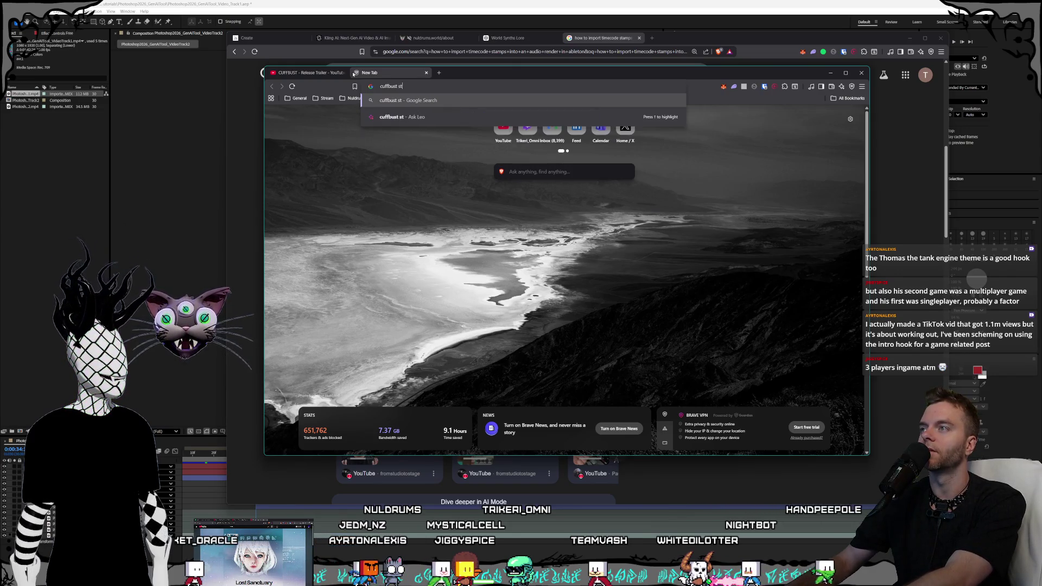
pyautogui.write('eam db')
pyautogui.press('Return')
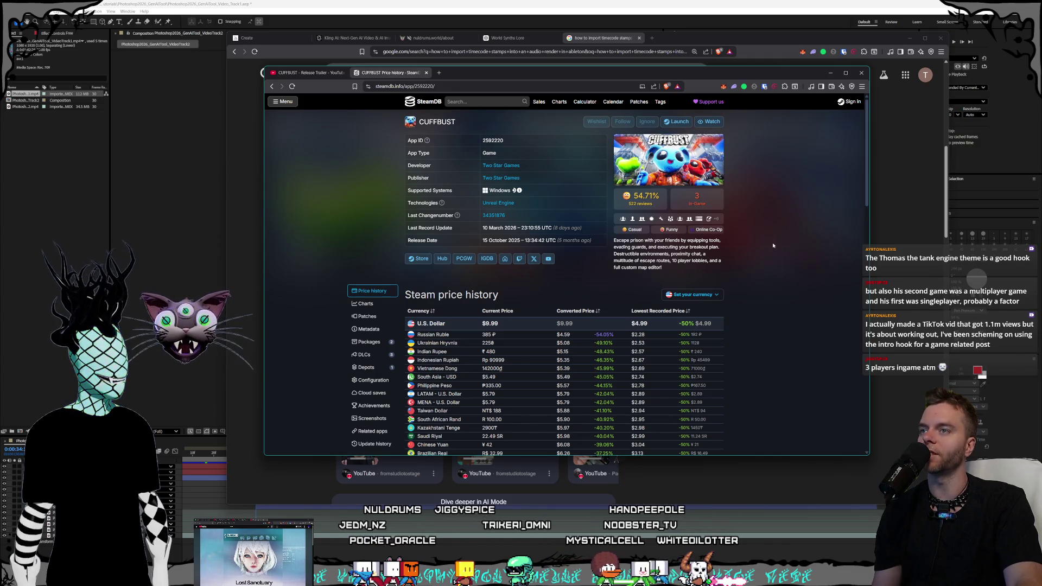
# Chart CUFFBUST's SteamDB player count over its full history: 1,470 all-time peak, 3 now
pyautogui.moveTo(648, 200)
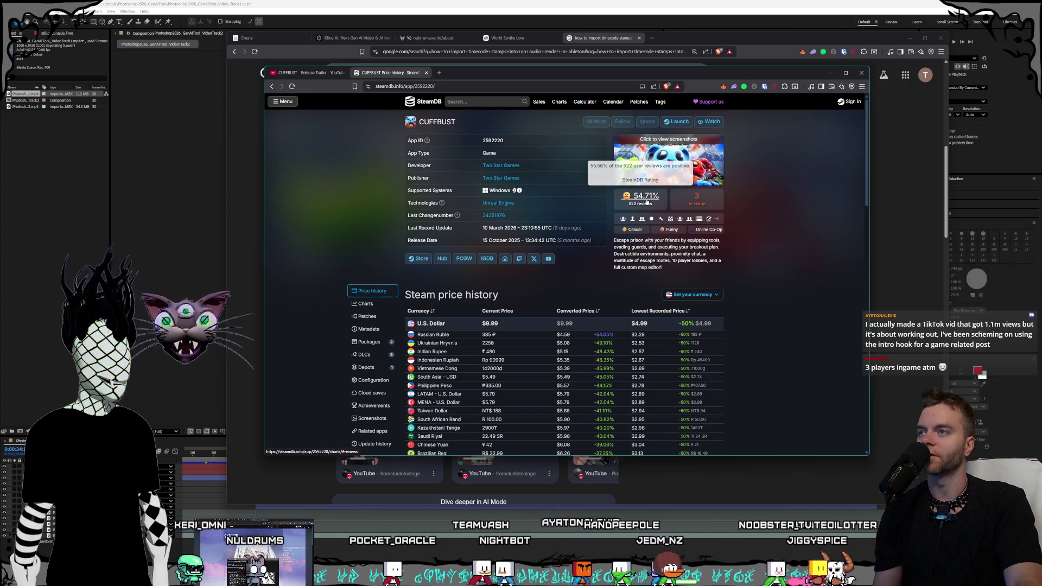
pyautogui.click(646, 202)
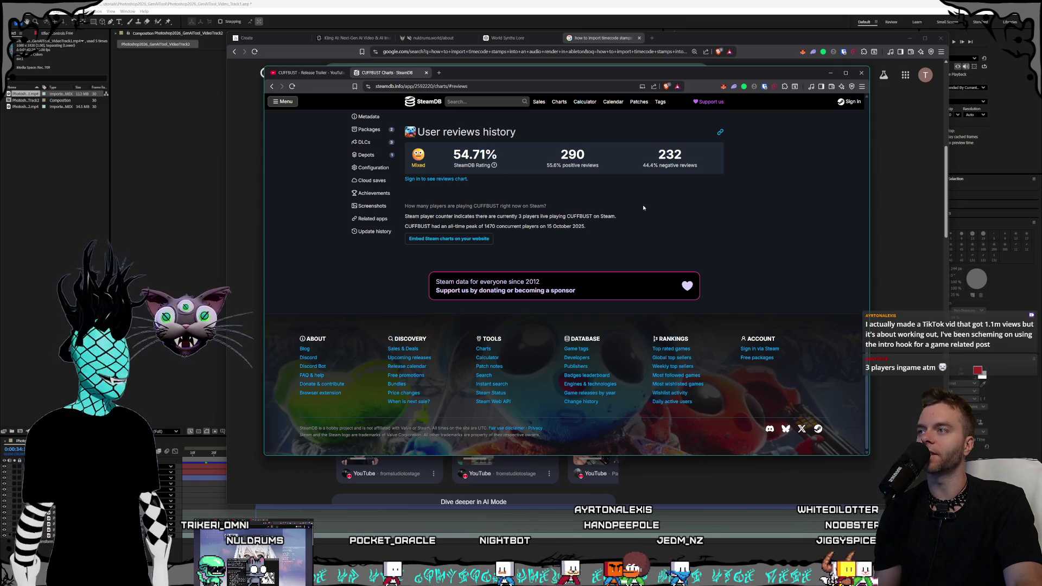
pyautogui.click(271, 86)
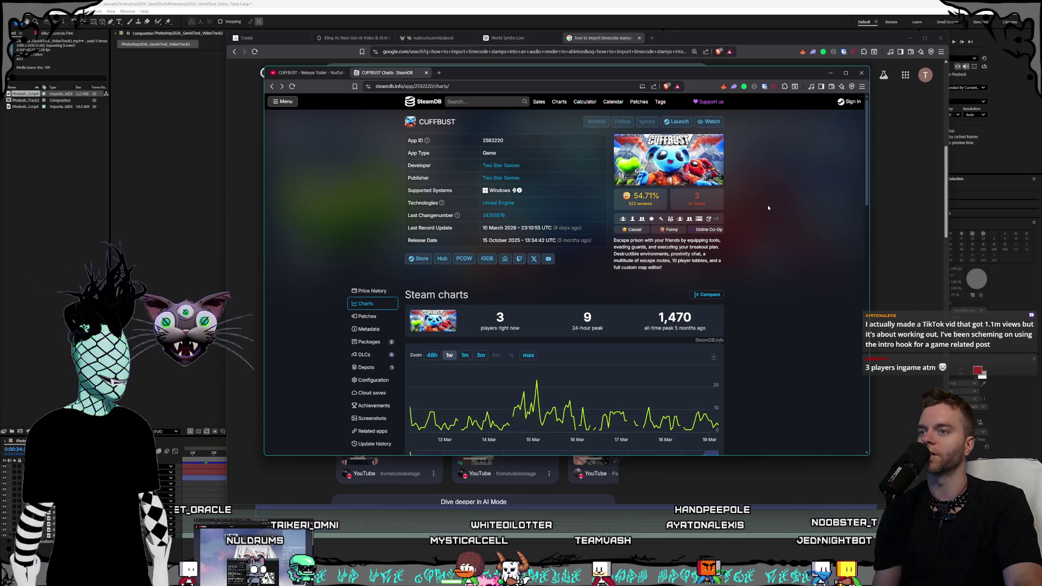
pyautogui.scroll(-1, 768, 206)
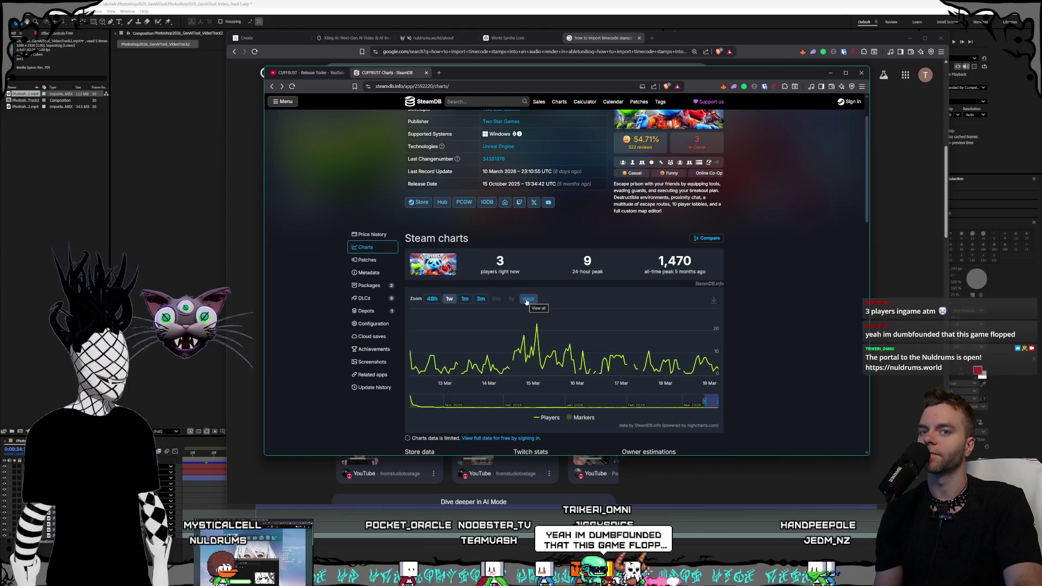
pyautogui.click(527, 300)
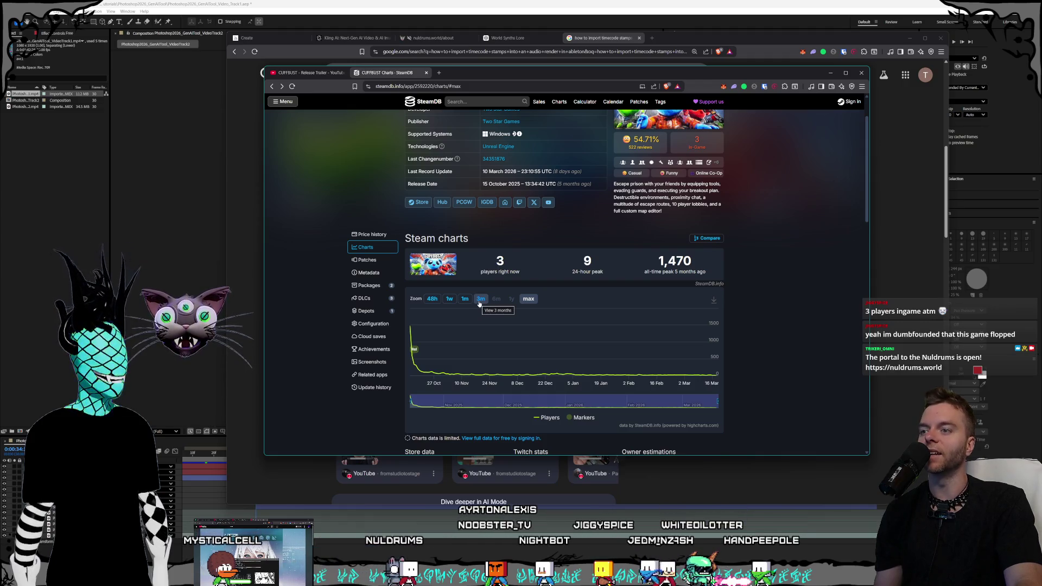
pyautogui.scroll(1, 656, 358)
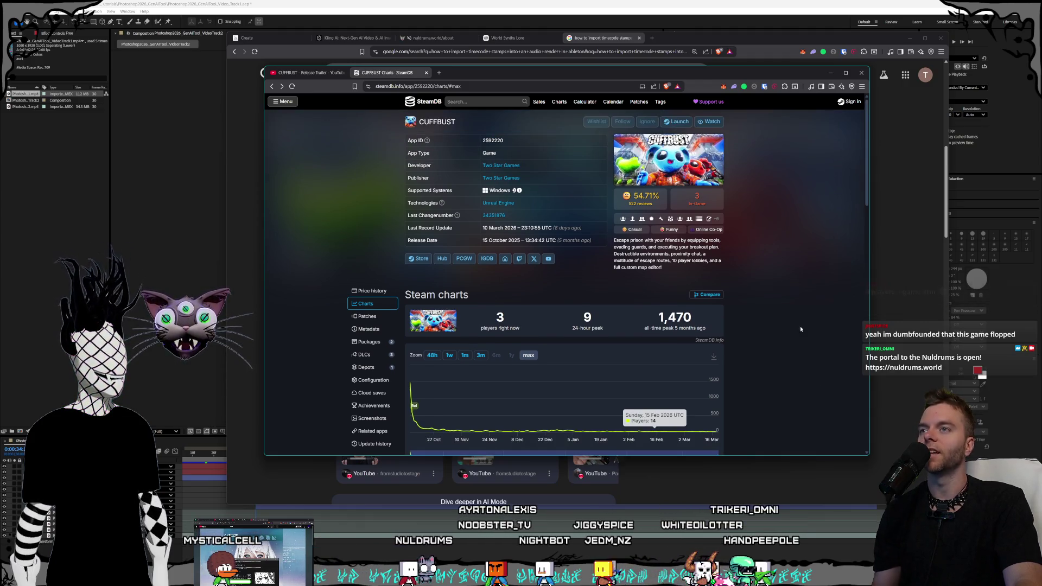
pyautogui.click(440, 73)
# Search 'spanky steamdb', page through the Spanky! screenshots on SteamDB, then search the system for Steam
pyautogui.write('spanky')
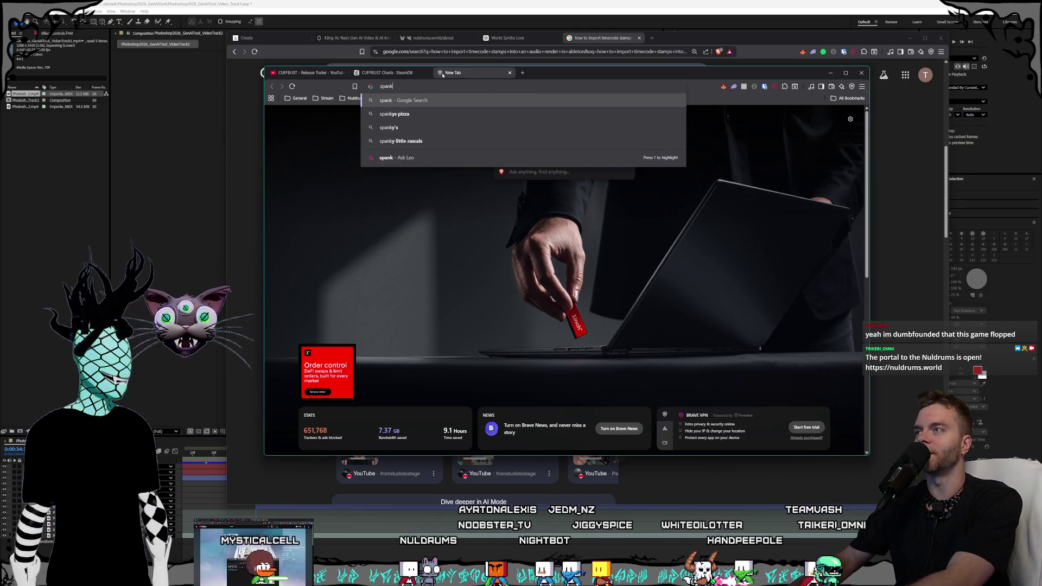
pyautogui.write(' steamdb')
pyautogui.press('Return')
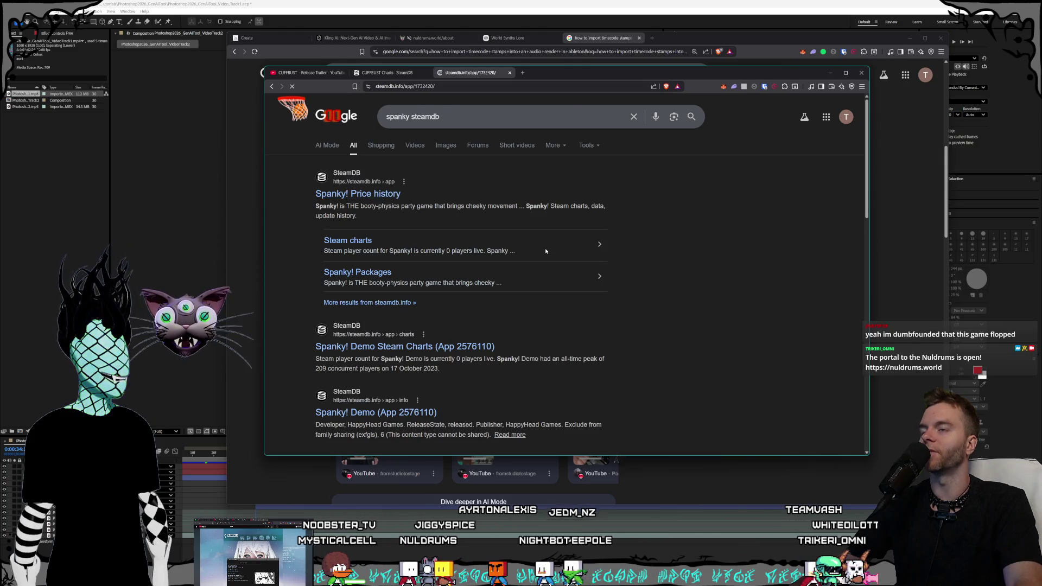
pyautogui.click(678, 198)
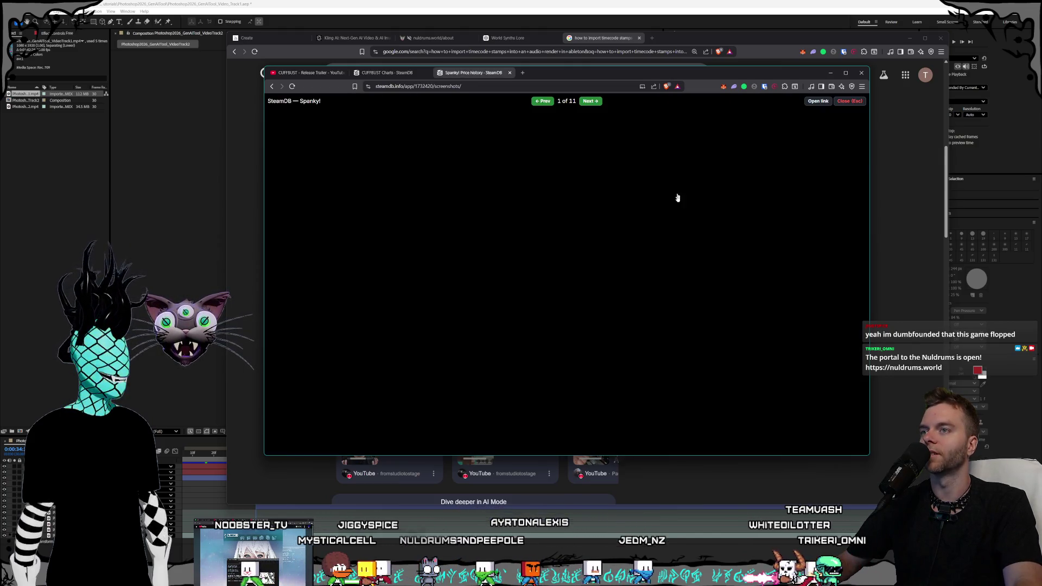
pyautogui.click(563, 305)
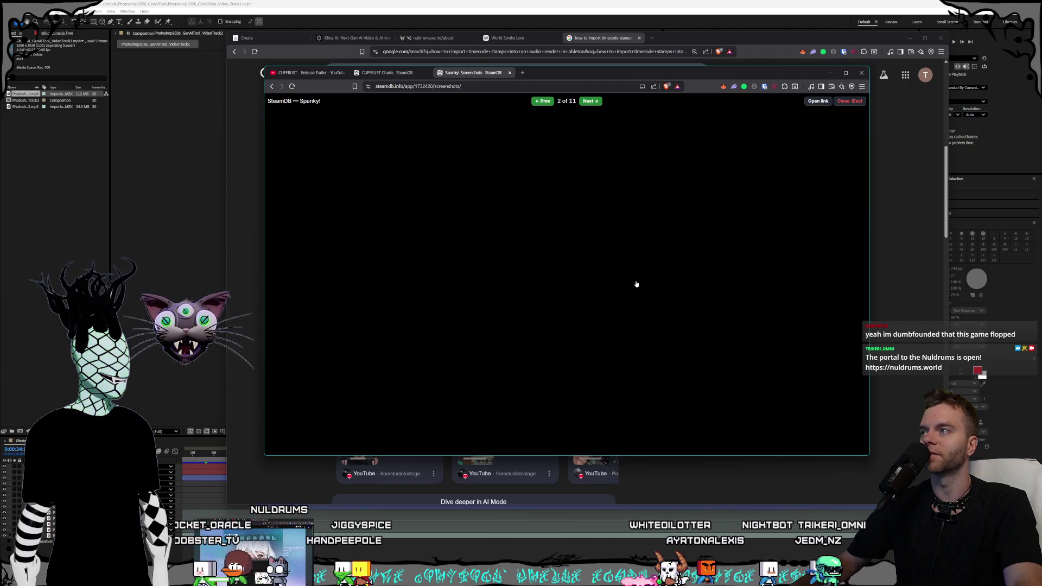
pyautogui.press('Left')
pyautogui.press('Left')
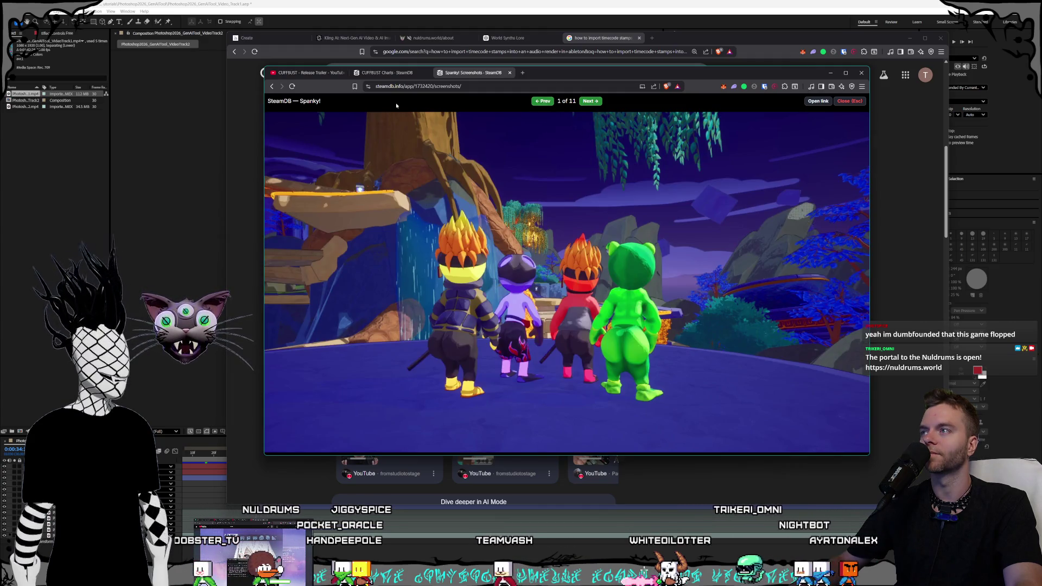
pyautogui.press('Escape')
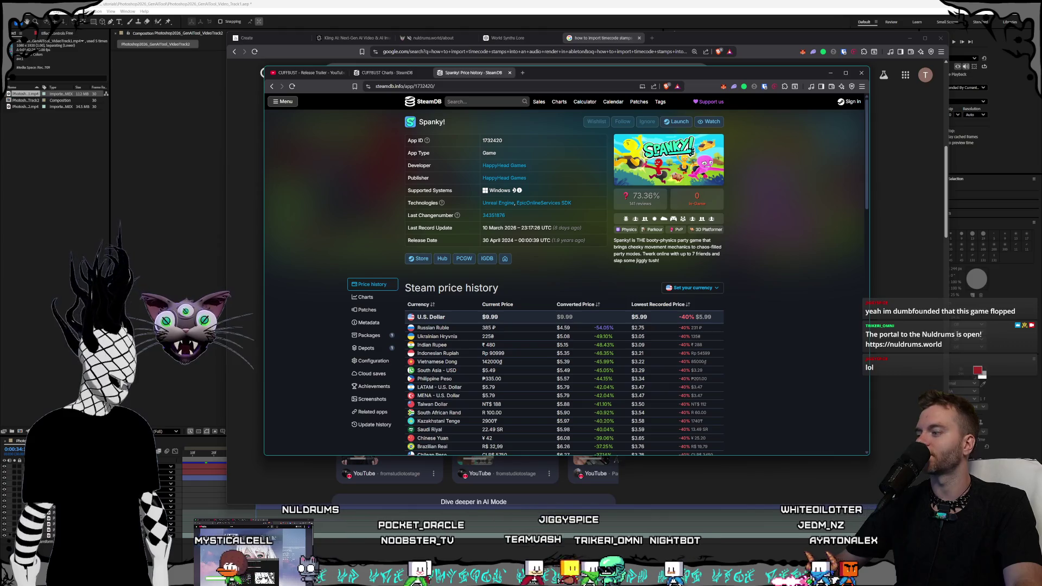
pyautogui.press('super')
pyautogui.write('stea')
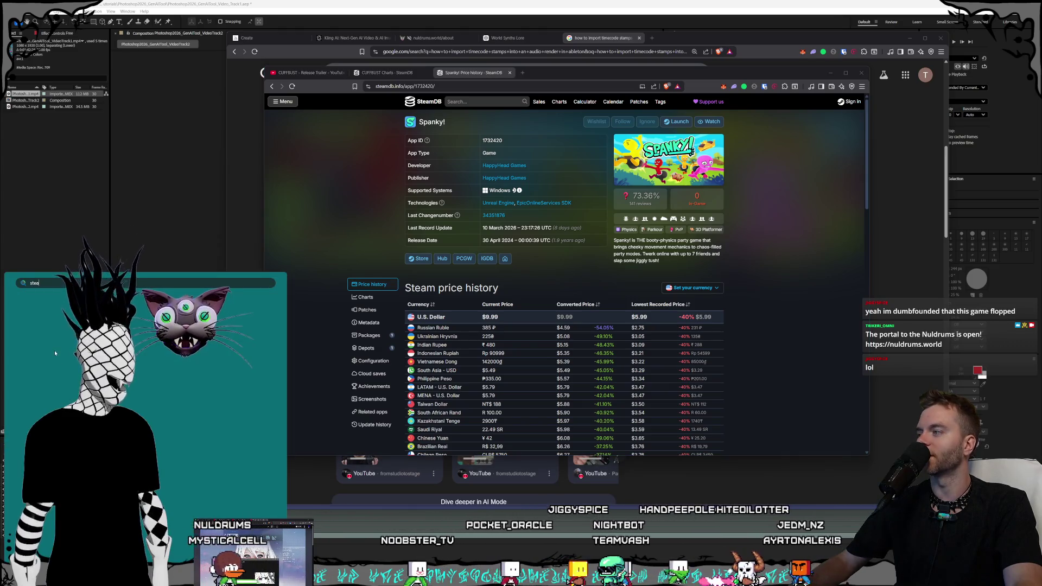
pyautogui.write('m')
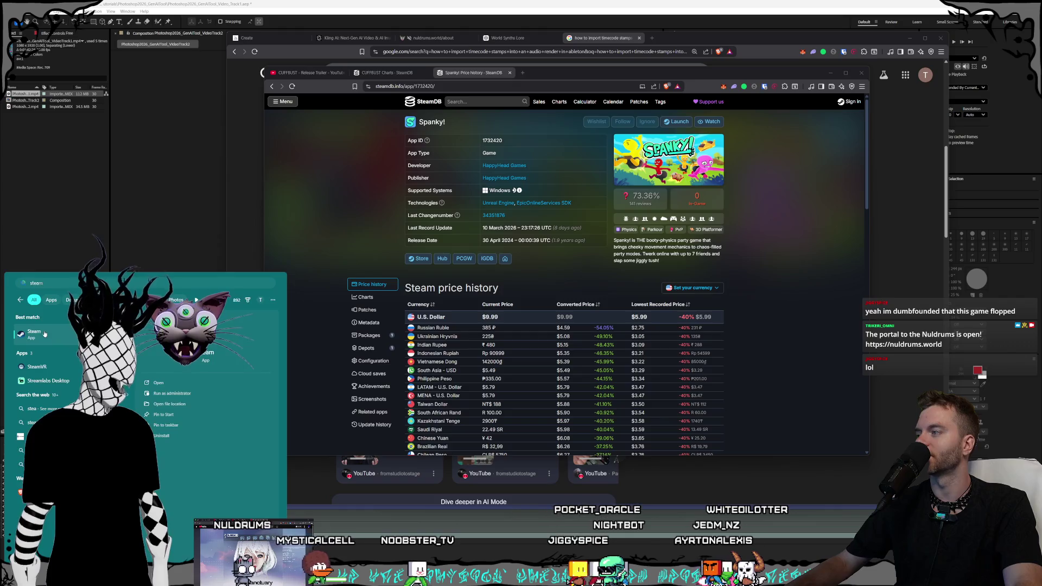
# Launch Steam and select Spanky! in the game library
pyautogui.click(44, 334)
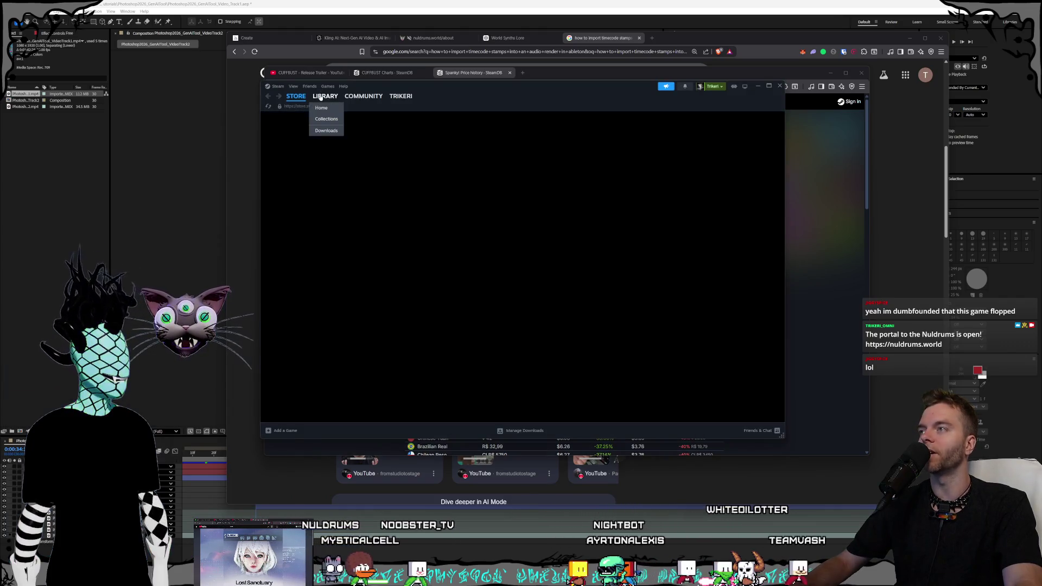
pyautogui.click(320, 97)
pyautogui.moveTo(502, 87); pyautogui.dragTo(581, 108)
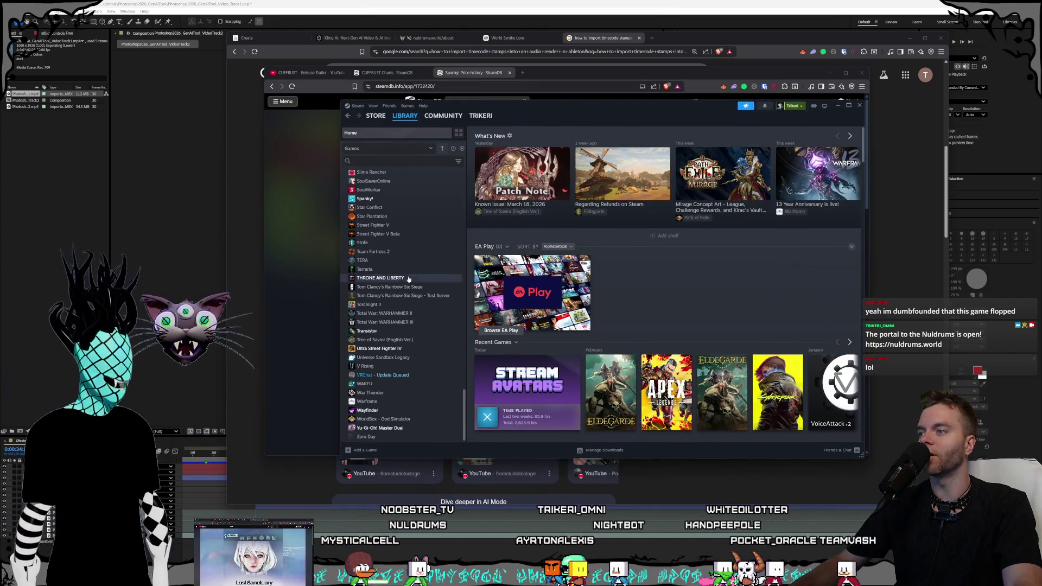
pyautogui.scroll(4, 379, 309)
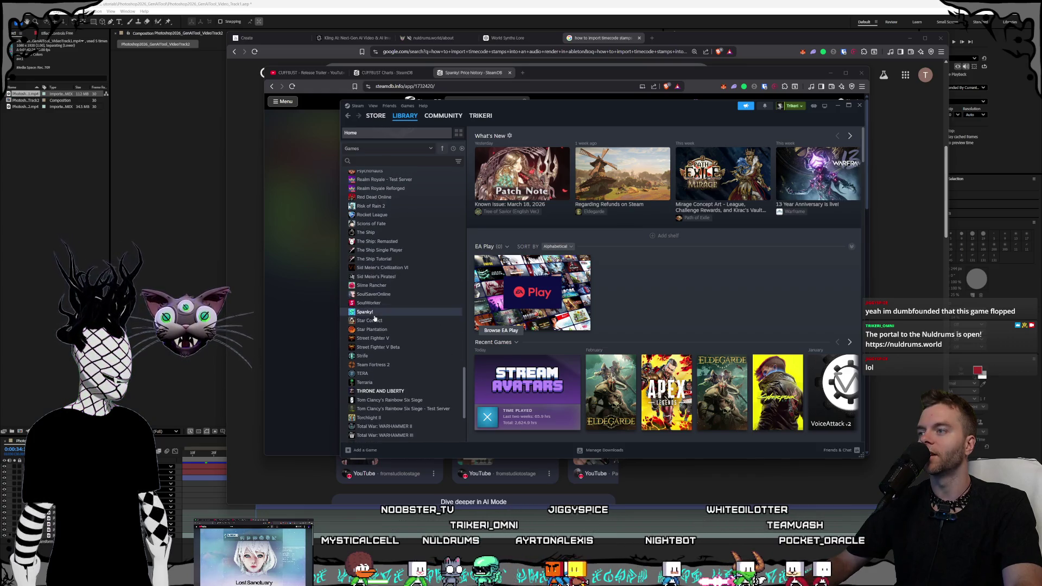
pyautogui.click(374, 314)
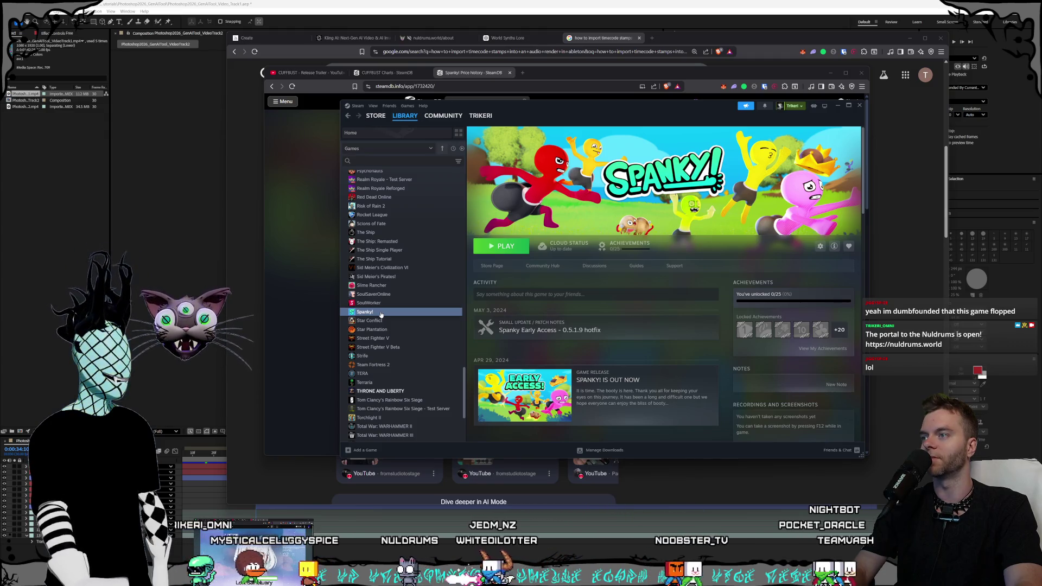
# Launch Spanky!, then stop it right away and confirm exiting the game
pyautogui.doubleClick(381, 313)
pyautogui.click(499, 247)
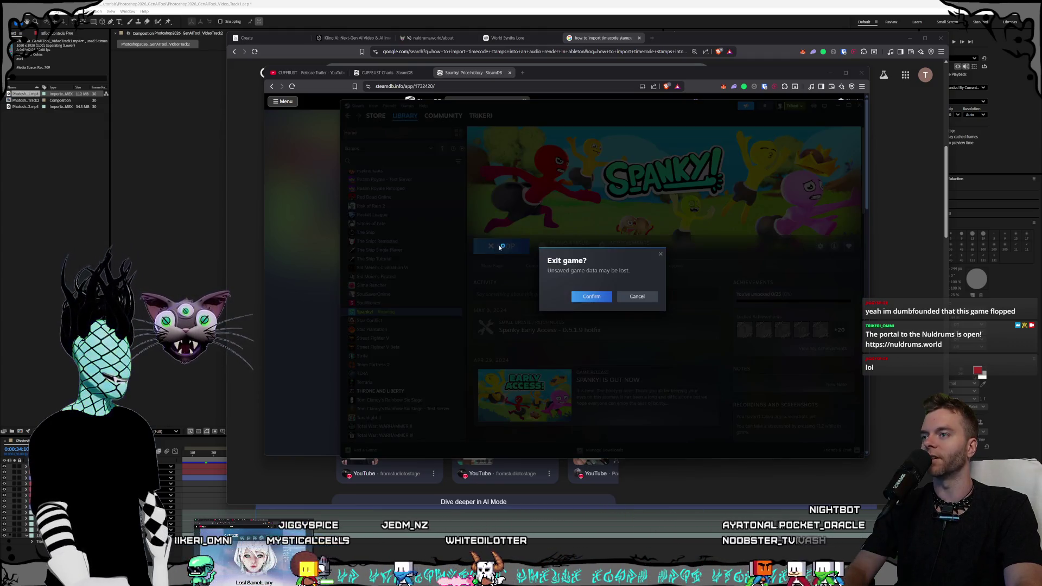
pyautogui.click(597, 301)
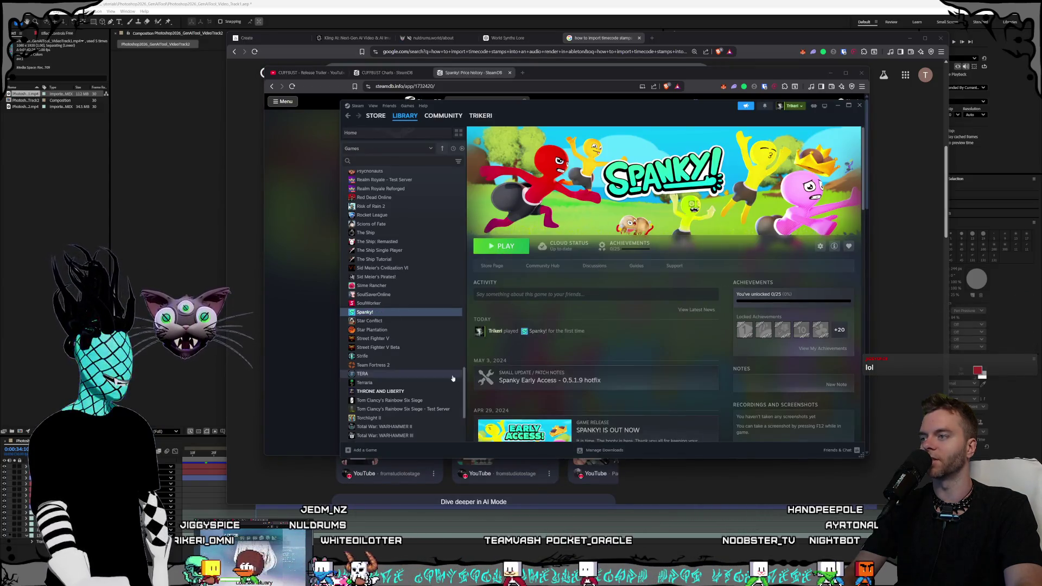
pyautogui.click(375, 115)
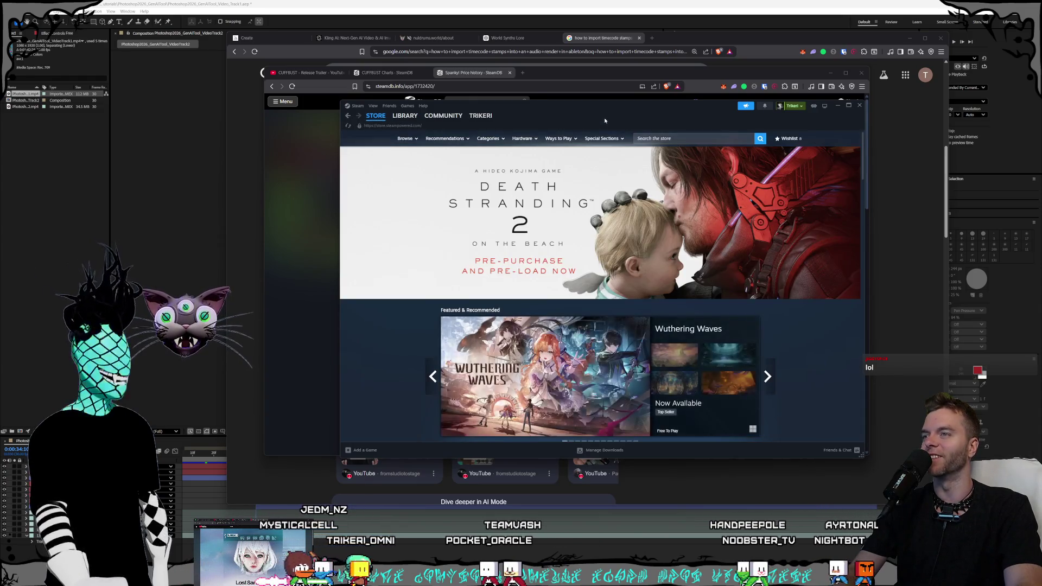
# Search the Steam store for 'spanky' and open the Spanky! store page
pyautogui.click(636, 138)
pyautogui.write('spanky')
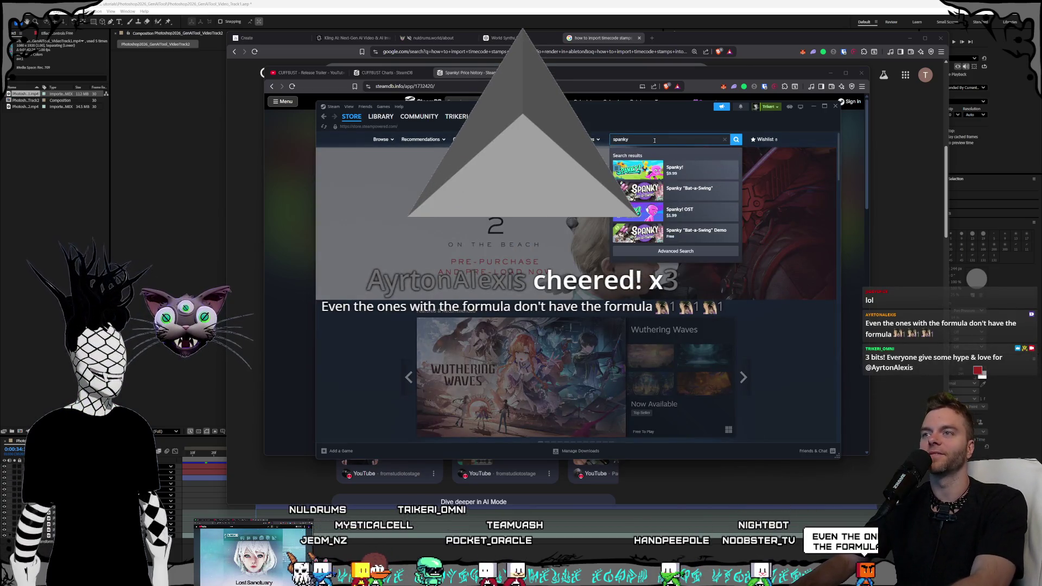
pyautogui.click(698, 169)
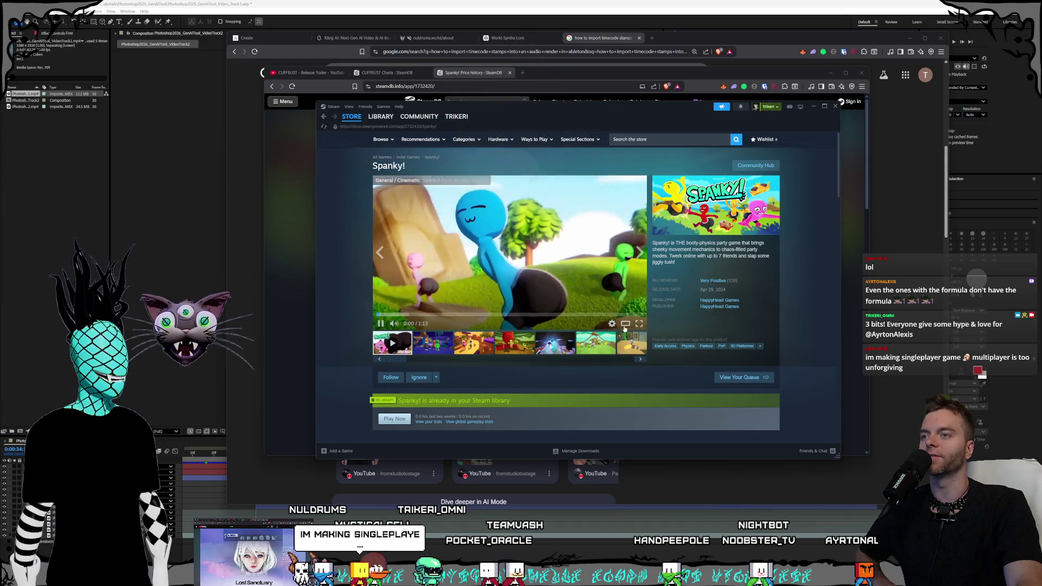
# Watch the Spanky! trailer fullscreen, rewind it near the start and pause it
pyautogui.click(639, 324)
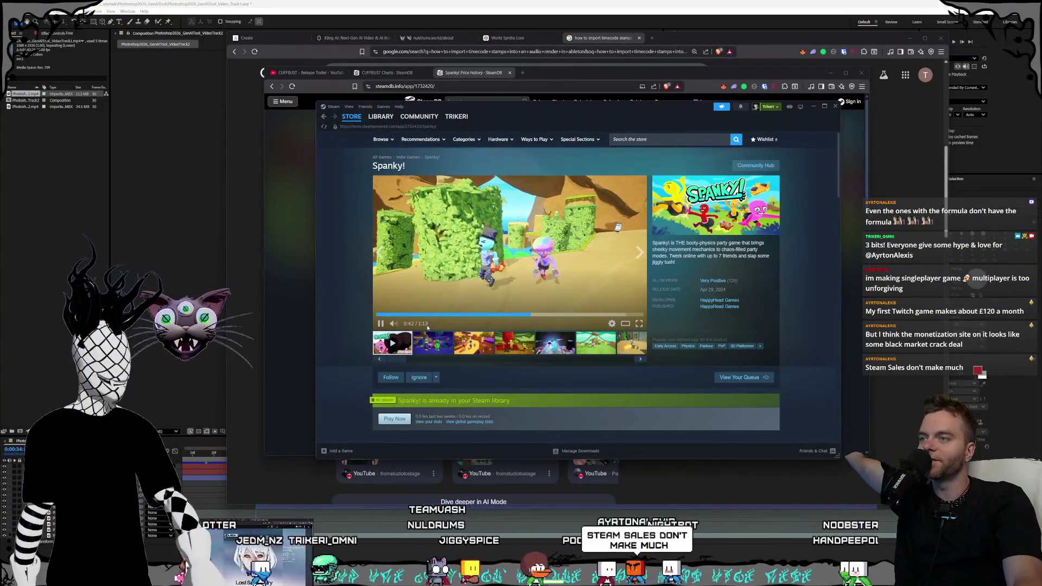
pyautogui.click(380, 314)
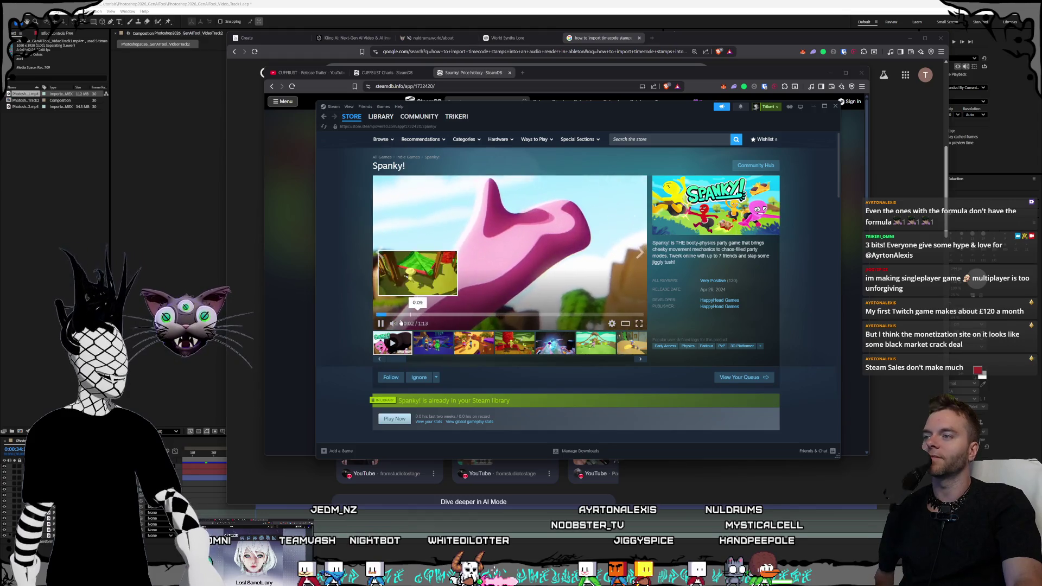
pyautogui.click(488, 261)
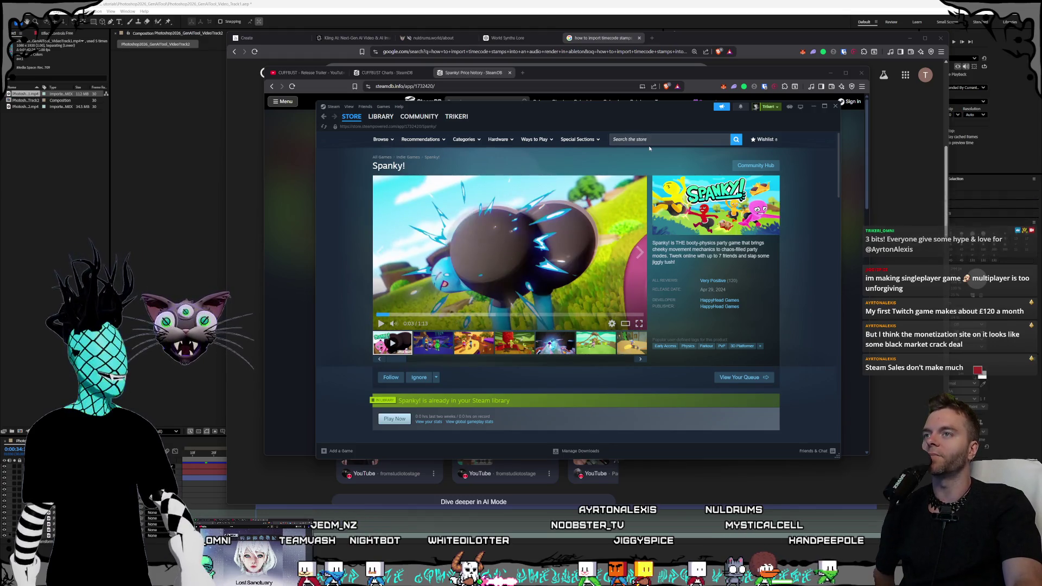
pyautogui.click(650, 141)
# Open the CUFFBUST store page from the 'cuff' search, pause its trailer and jump to reviews
pyautogui.write('uff')
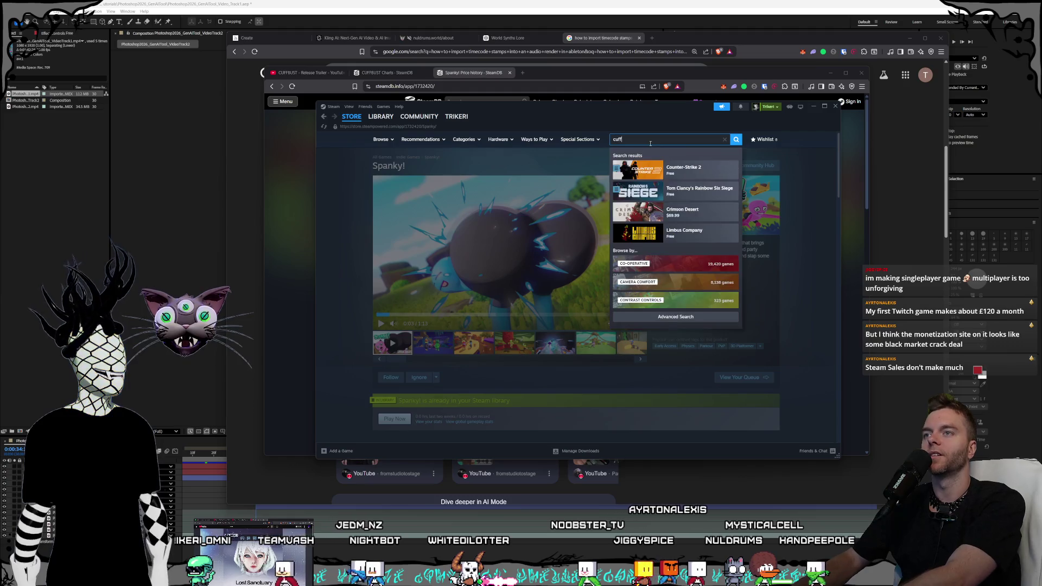
pyautogui.click(680, 172)
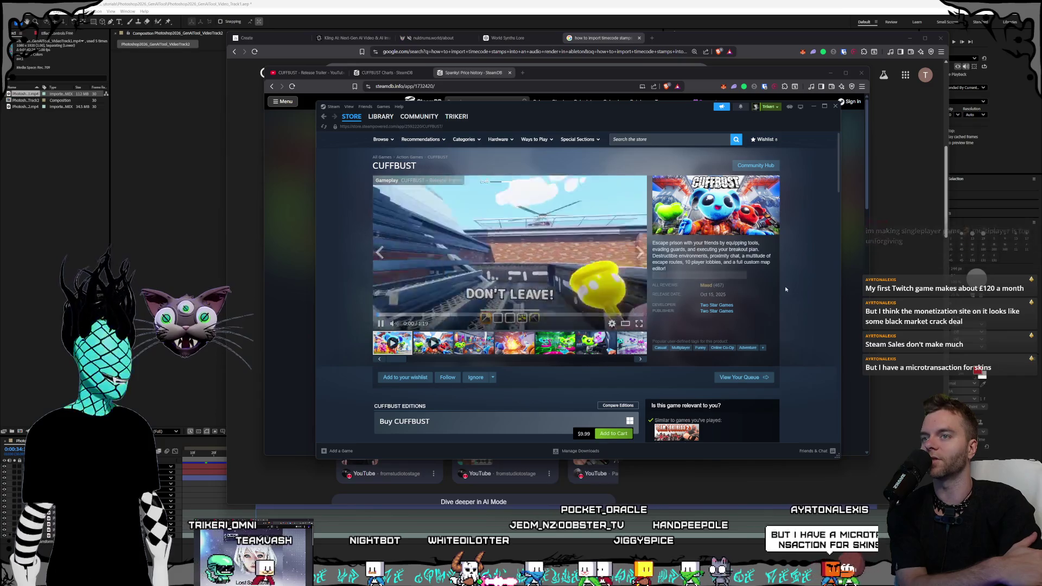
pyautogui.click(381, 323)
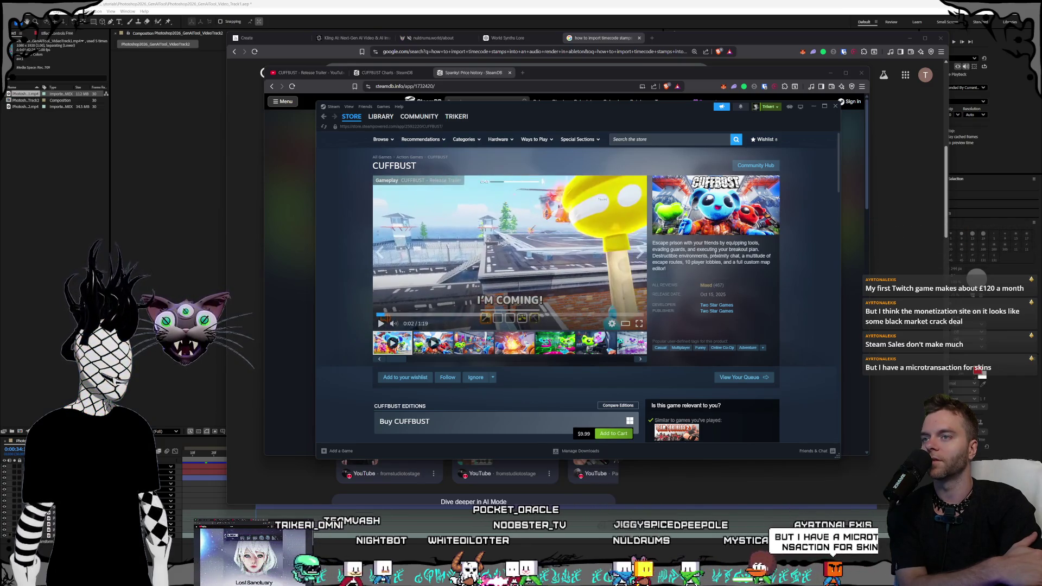
pyautogui.click(703, 285)
pyautogui.scroll(-3, 559, 264)
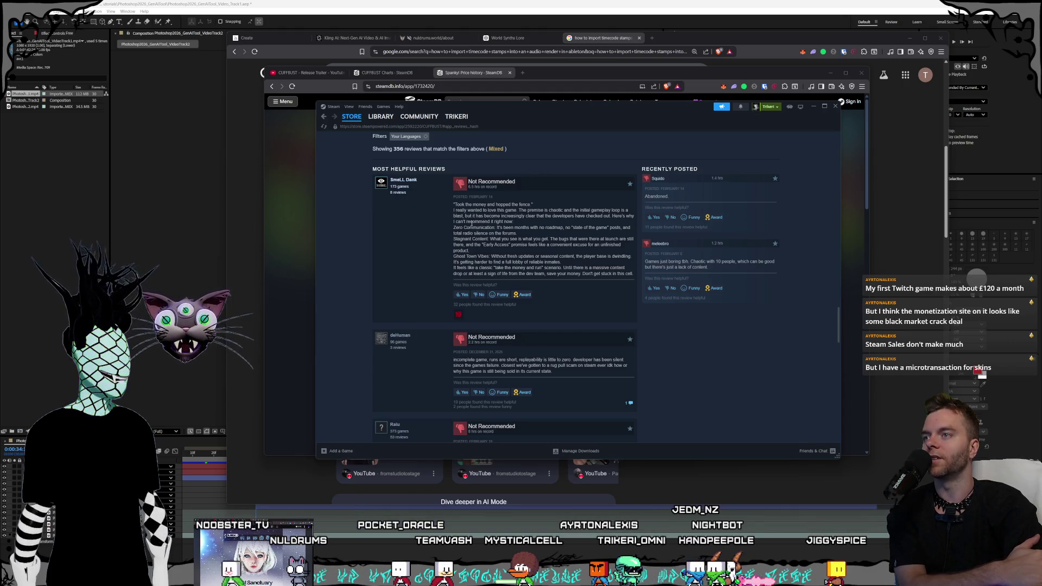
# Highlight passages of the top Not Recommended review, including its complaint about communication
pyautogui.moveTo(466, 211); pyautogui.dragTo(492, 221)
pyautogui.click(478, 216)
pyautogui.click(488, 219)
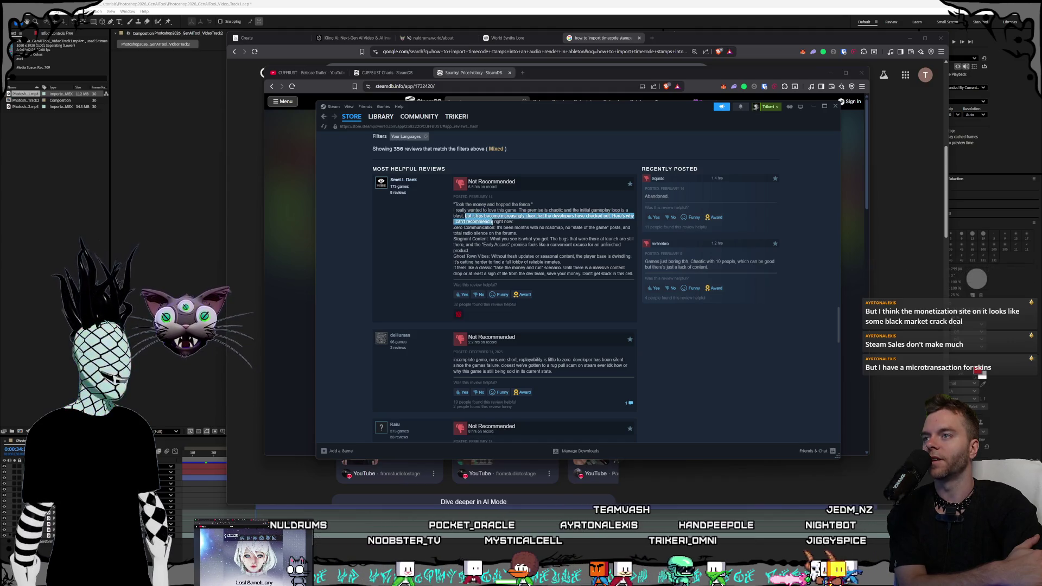
pyautogui.click(490, 221)
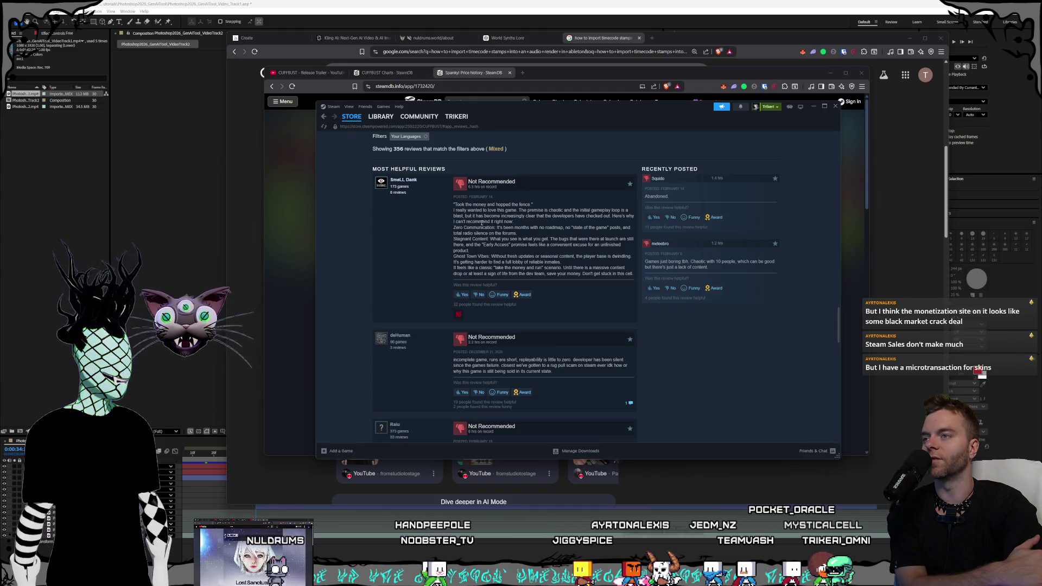
pyautogui.moveTo(473, 227); pyautogui.dragTo(485, 238)
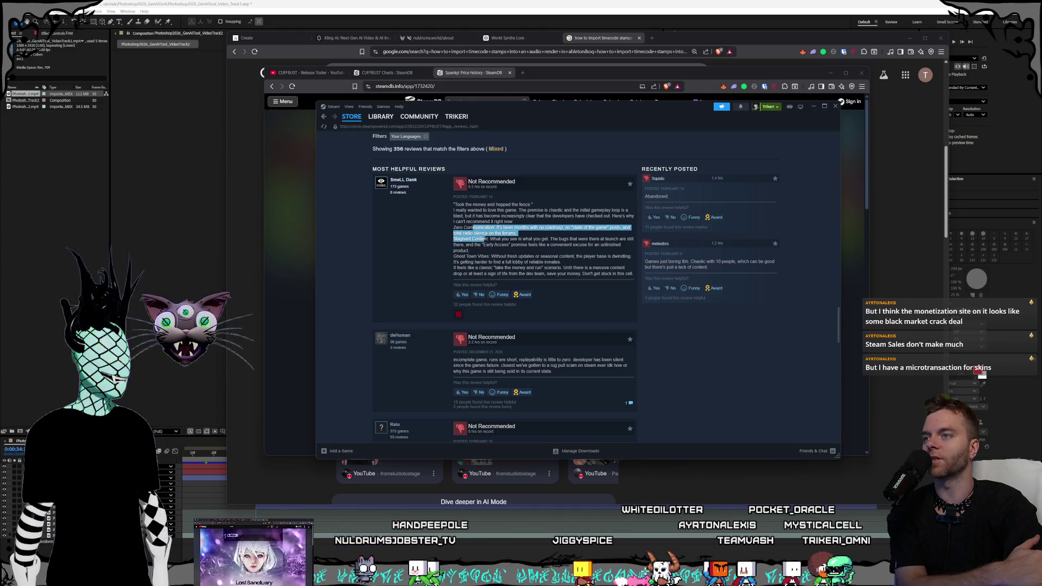
pyautogui.click(500, 239)
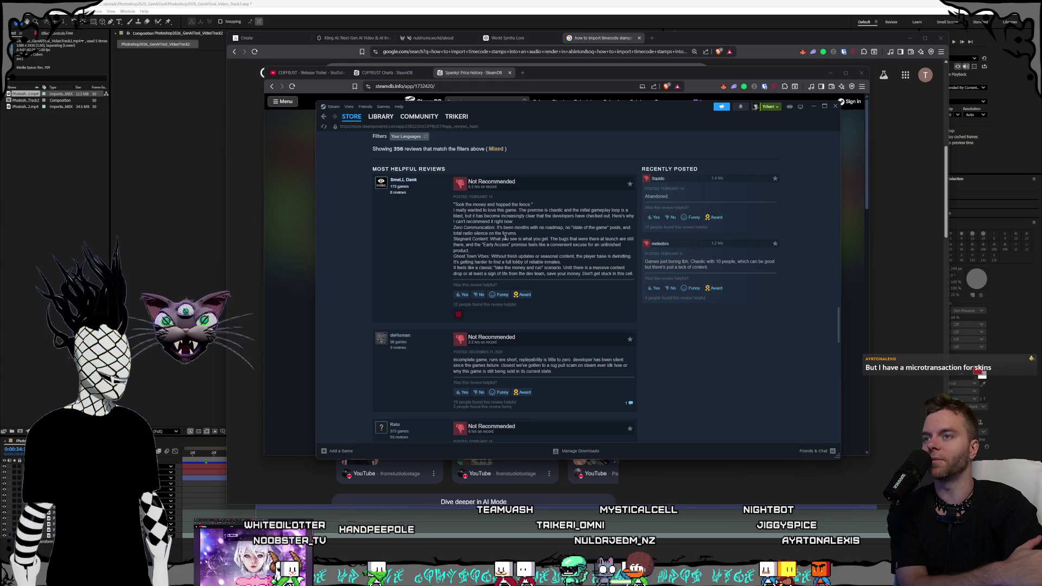
# Scroll to the second negative CUFFBUST review and highlight several of its lines
pyautogui.scroll(-1, 505, 230)
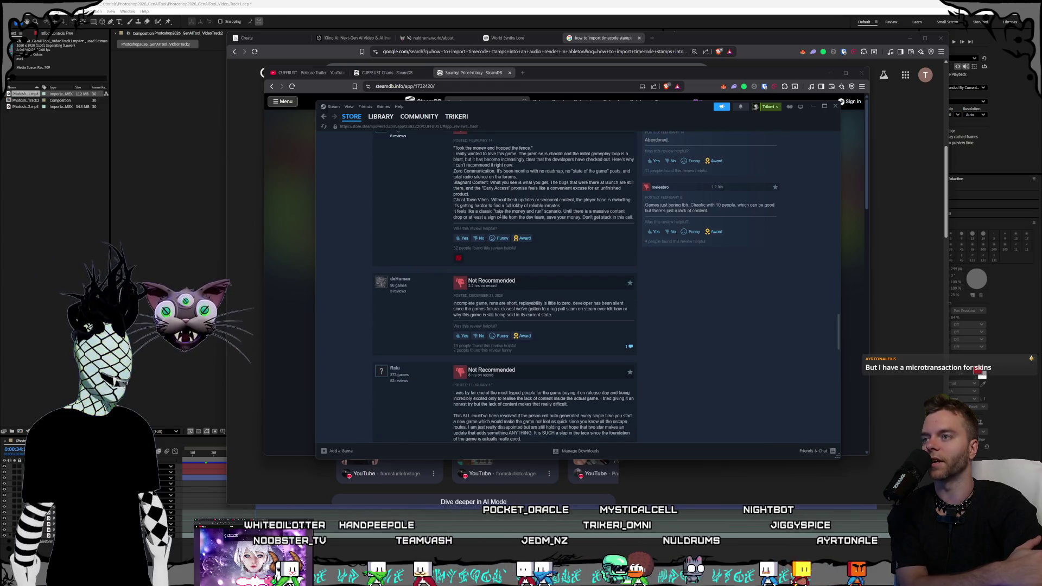
pyautogui.scroll(-1, 502, 234)
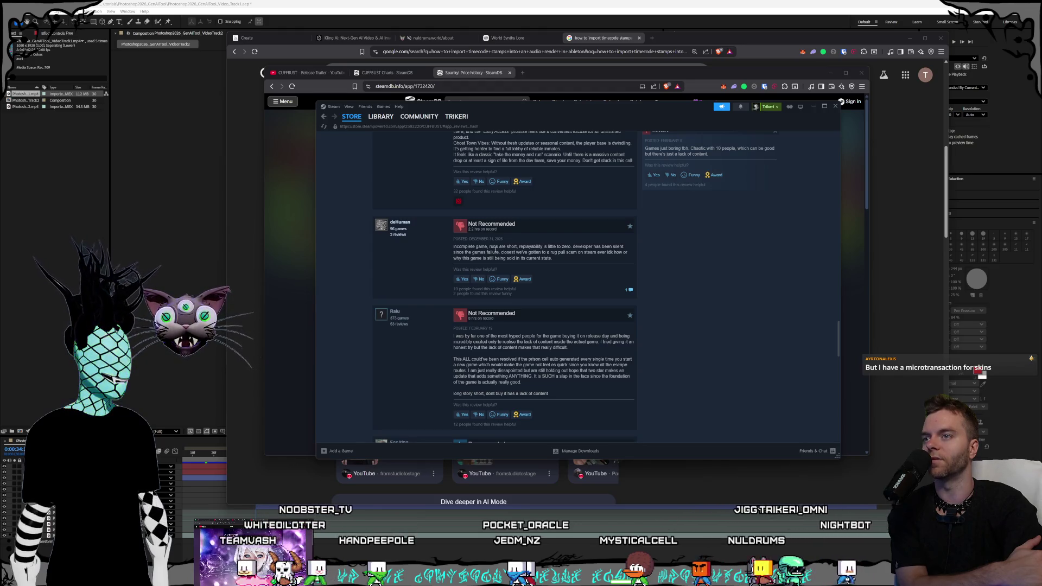
pyautogui.moveTo(508, 247); pyautogui.dragTo(625, 248)
pyautogui.click(479, 252)
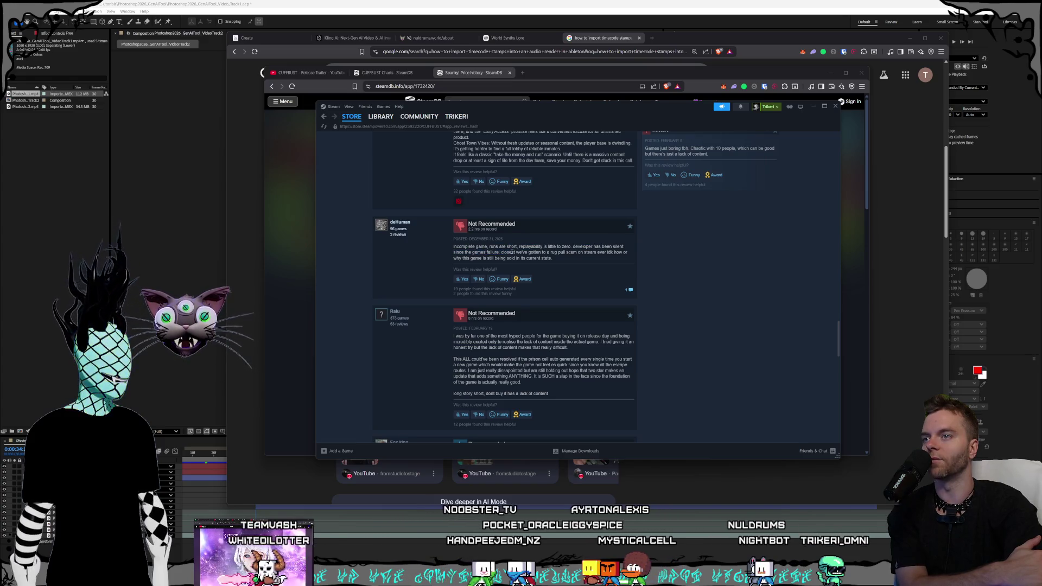
pyautogui.moveTo(527, 258); pyautogui.dragTo(488, 252)
pyautogui.click(487, 250)
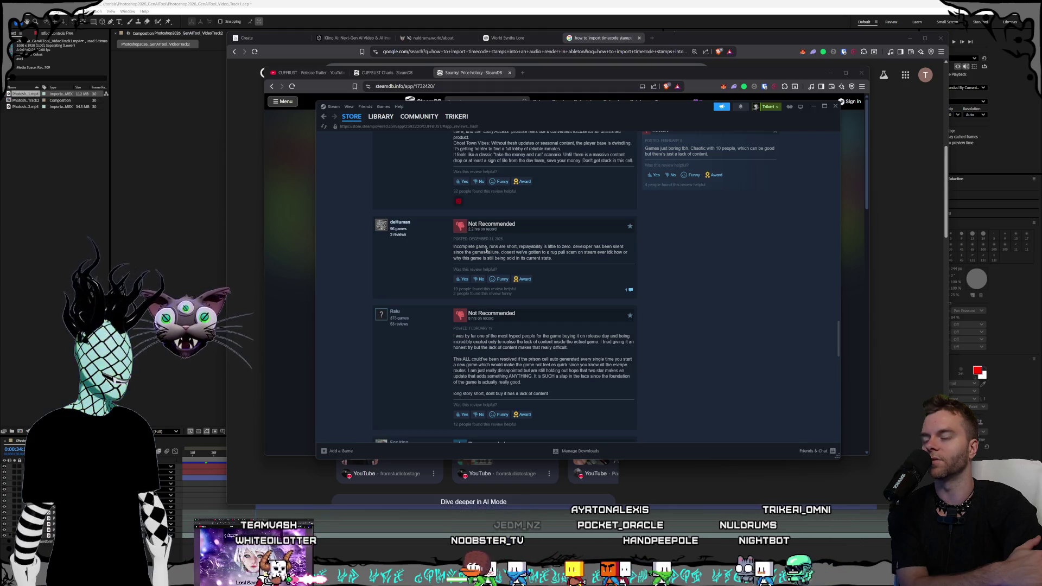
# Highlight text spanning two more negative reviews, then scroll back up to About This Game
pyautogui.scroll(-1, 500, 253)
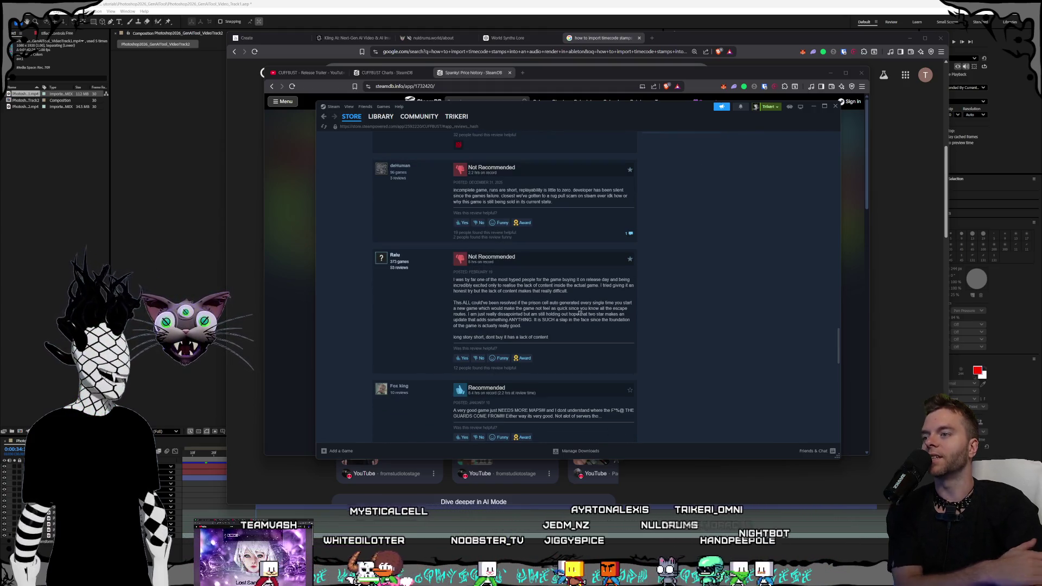
pyautogui.moveTo(549, 337)
pyautogui.mouseDown()
pyautogui.moveTo(473, 212)
pyautogui.moveTo(451, 218)
pyautogui.mouseUp()
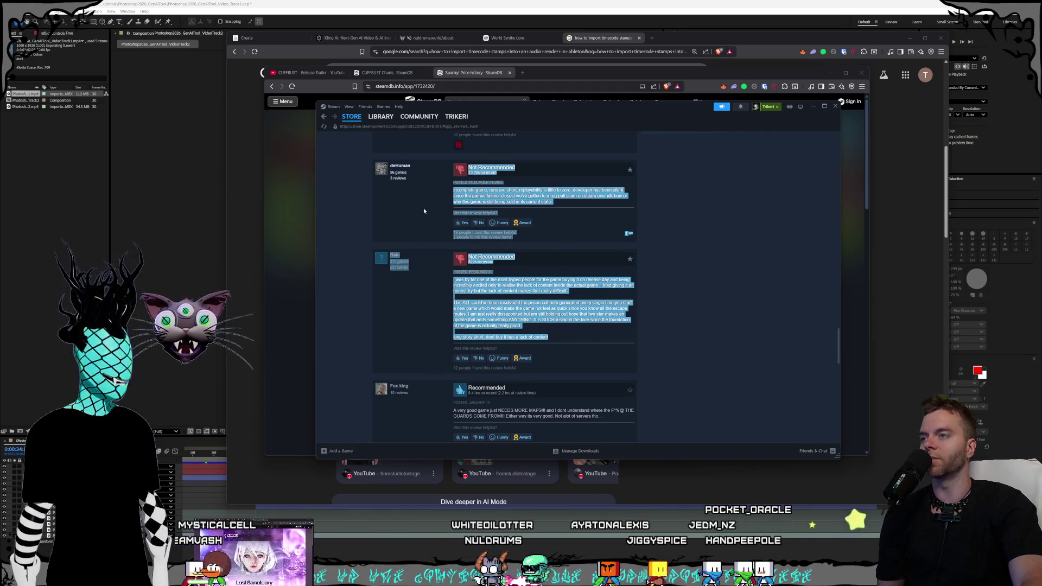
pyautogui.click(424, 210)
pyautogui.scroll(-2, 487, 217)
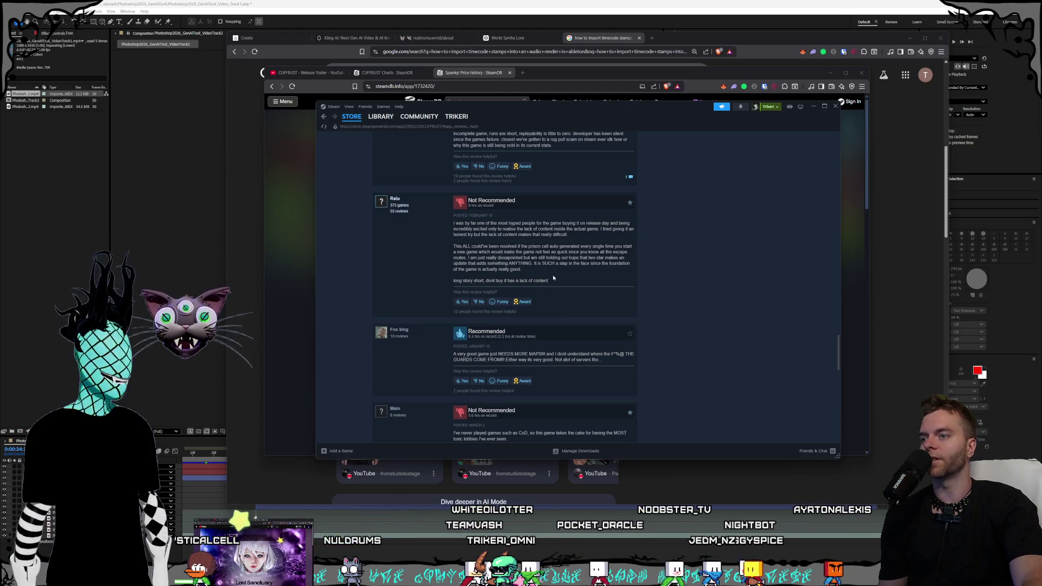
pyautogui.scroll(-2, 540, 255)
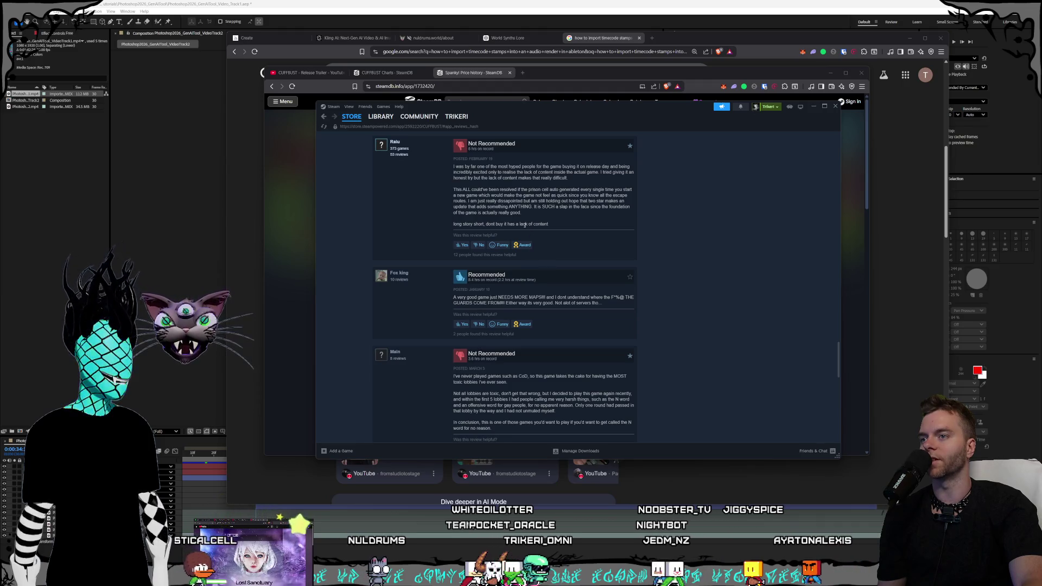
pyautogui.scroll(10, 571, 358)
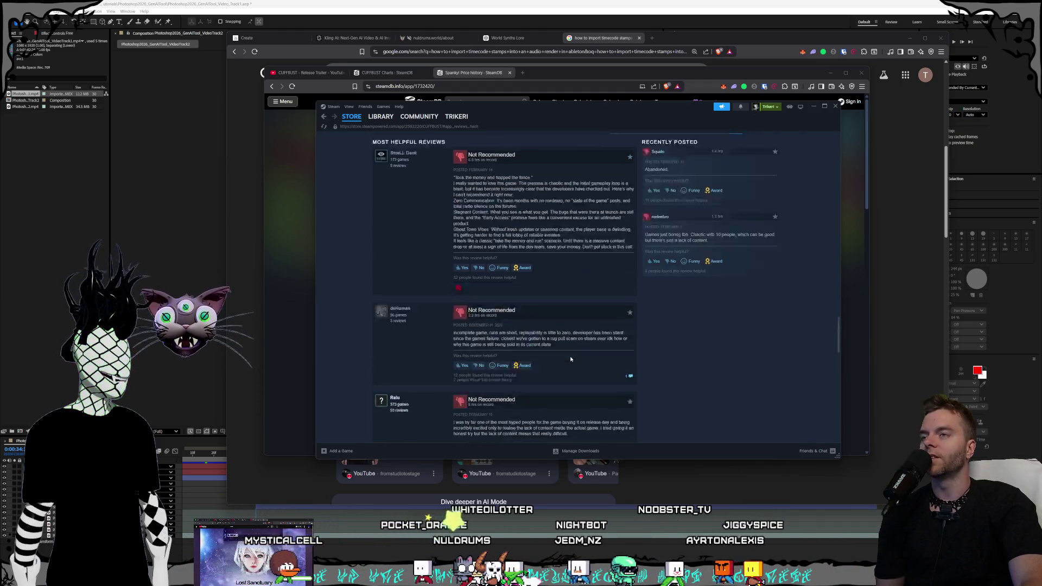
pyautogui.scroll(10, 571, 356)
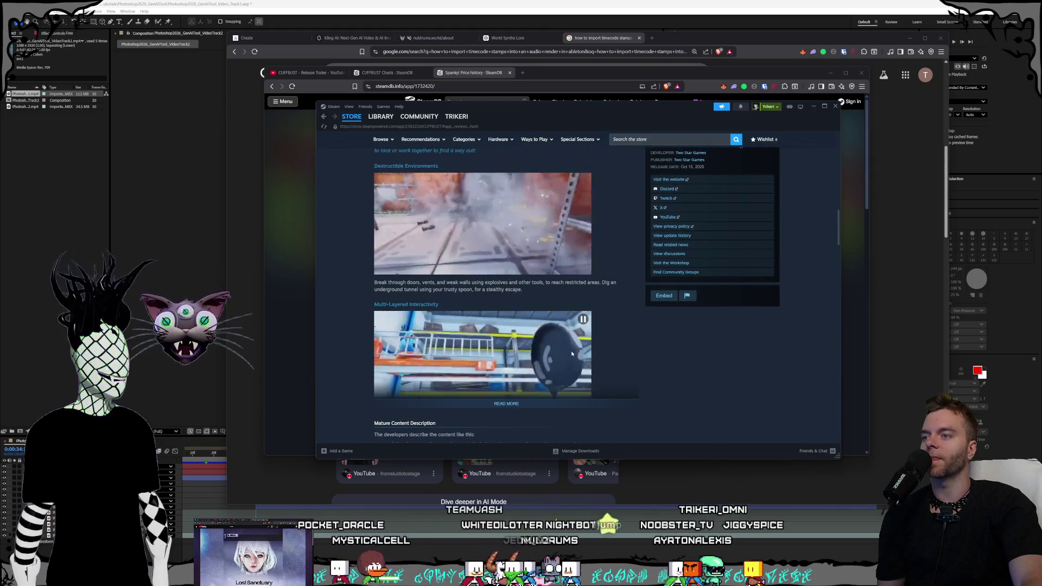
# Expand the CUFFBUST description with READ MORE and scroll between the editions, trailer and feature clips
pyautogui.click(536, 408)
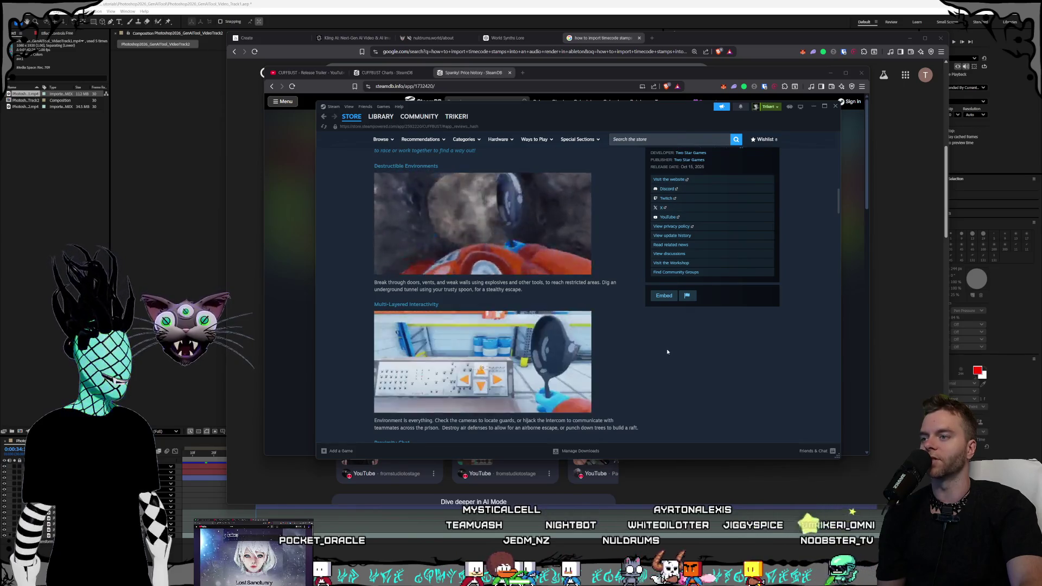
pyautogui.scroll(5, 652, 350)
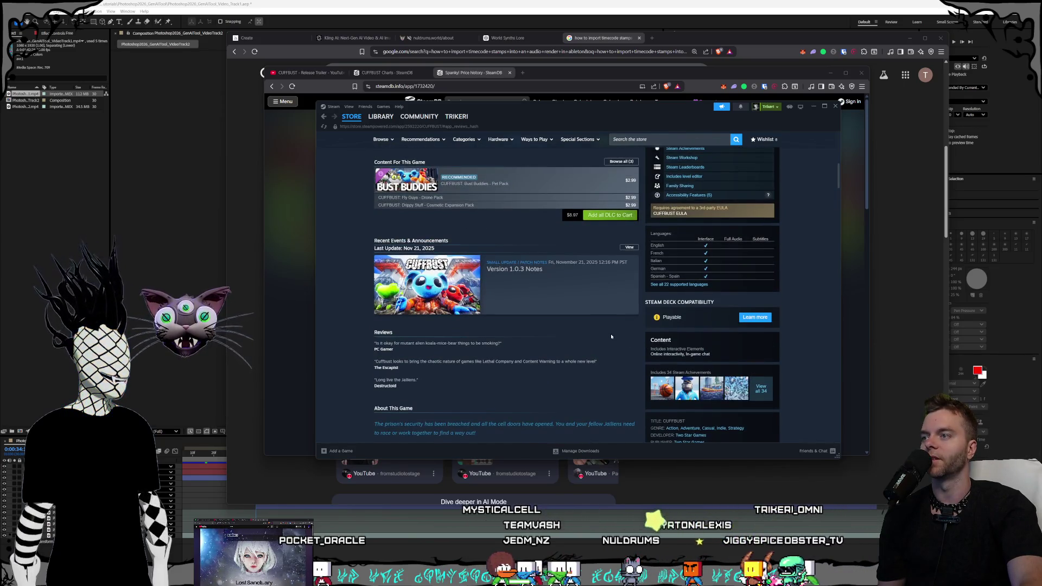
pyautogui.scroll(2, 611, 337)
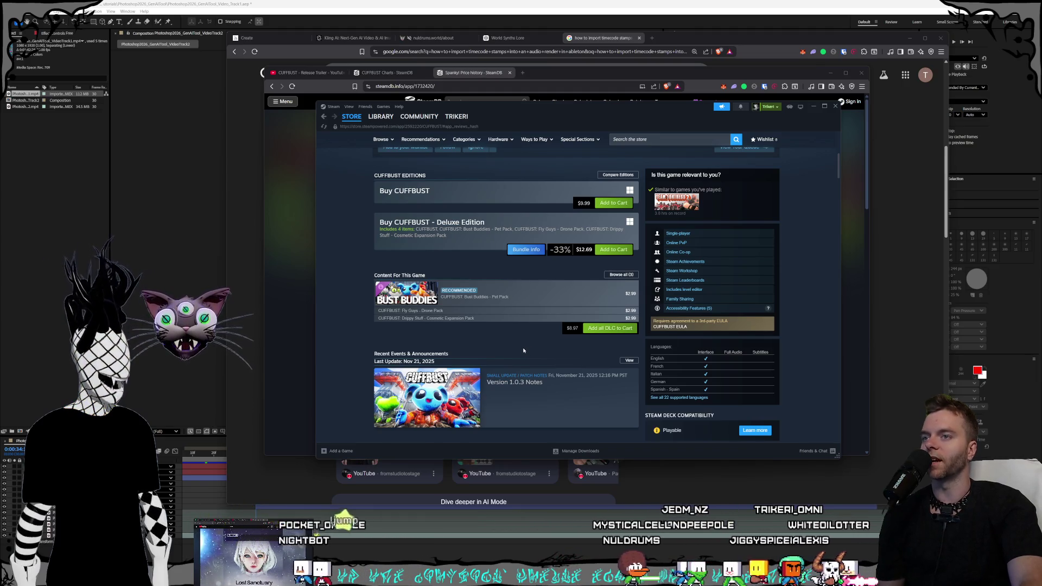
pyautogui.scroll(1, 523, 351)
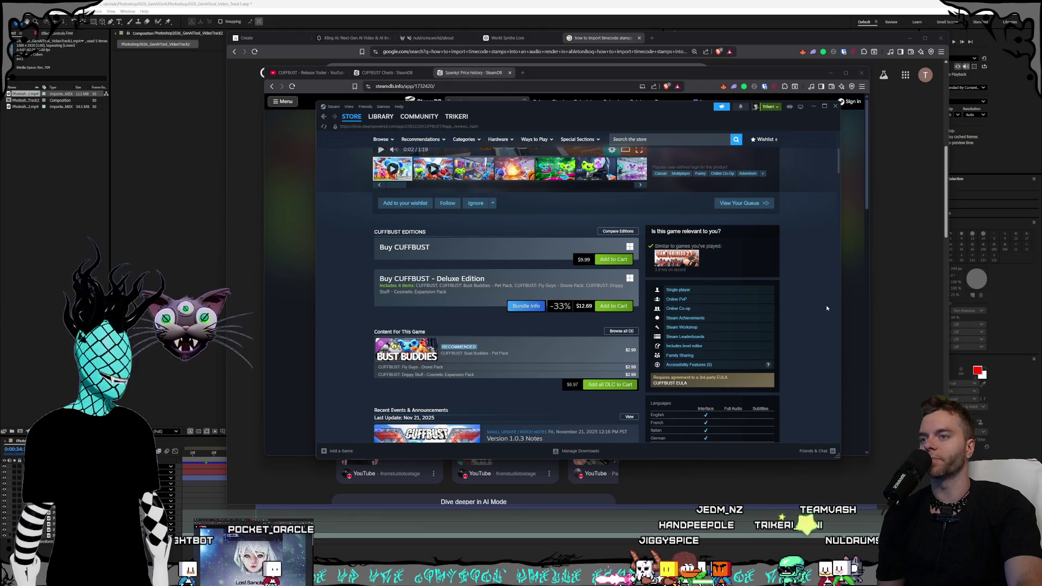
pyautogui.scroll(1, 826, 309)
pyautogui.scroll(-1, 825, 308)
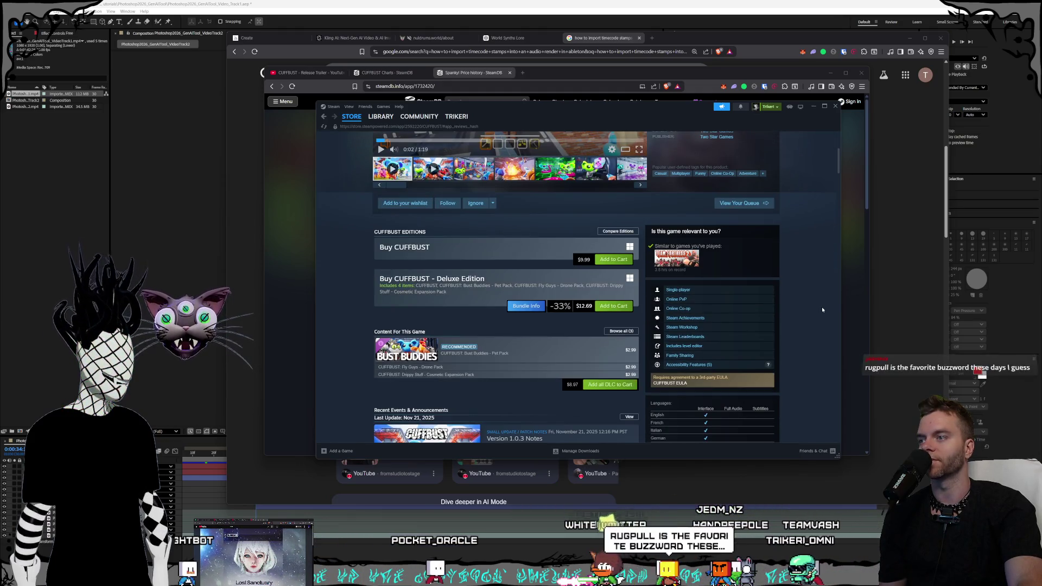
pyautogui.scroll(3, 822, 307)
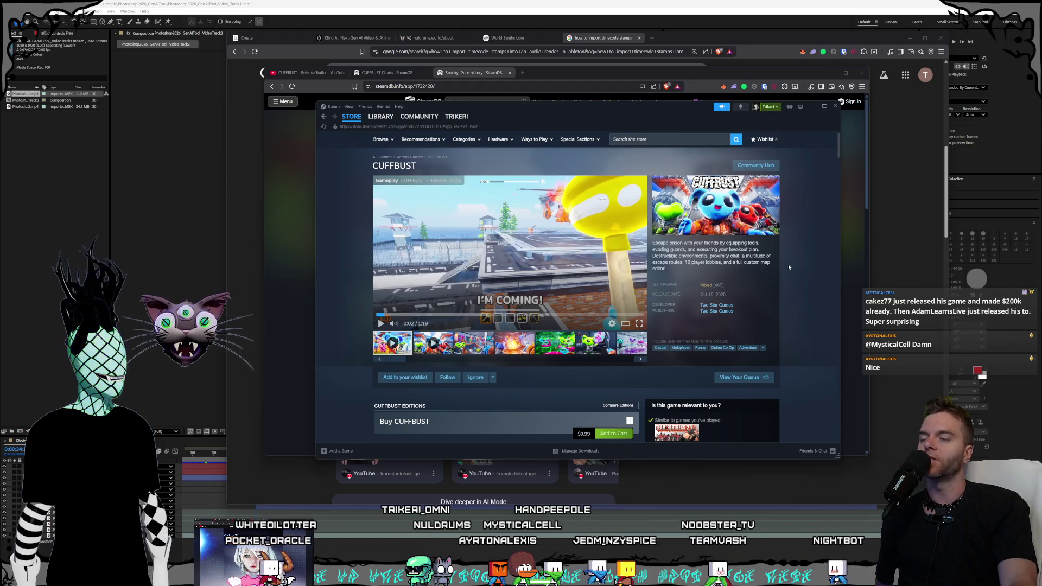
pyautogui.scroll(-15, 686, 269)
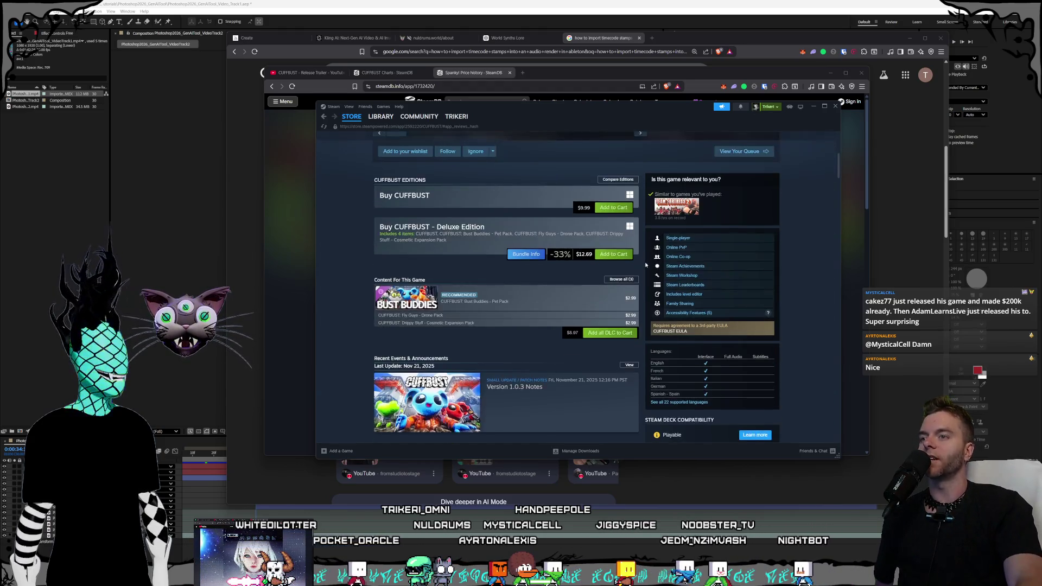
pyautogui.scroll(2, 645, 269)
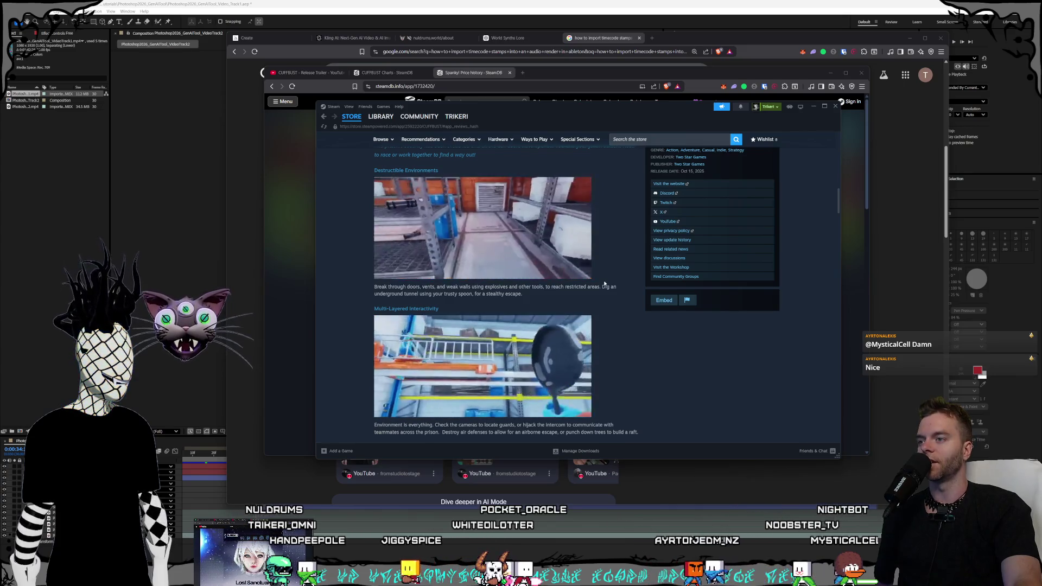
# Scroll the CUFFBUST store page past System Requirements to the 'More from Two Star Games' and 'More Like This' rows
pyautogui.scroll(-2, 606, 279)
pyautogui.scroll(-2, 604, 283)
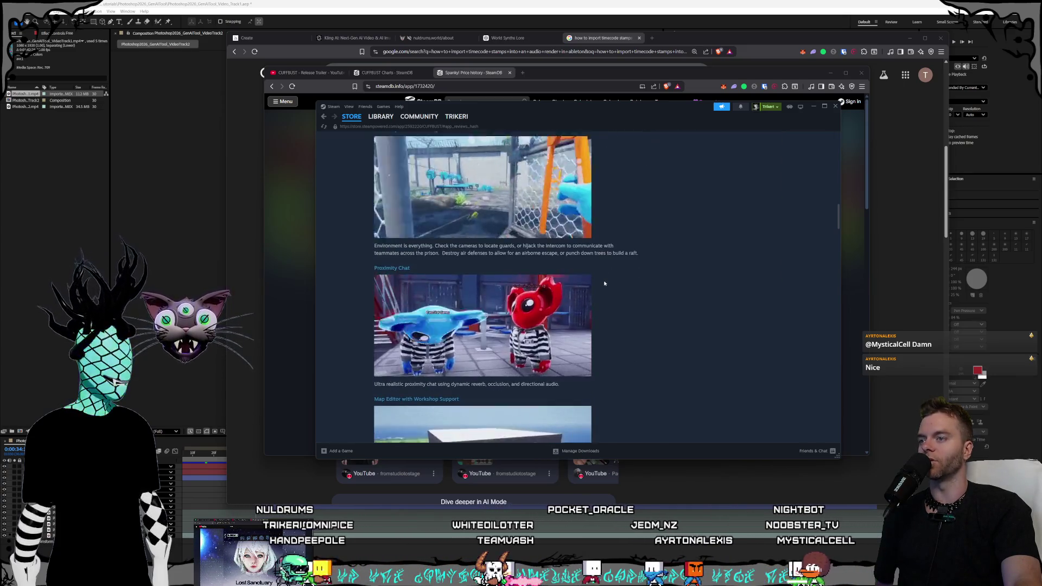
pyautogui.scroll(-2, 603, 283)
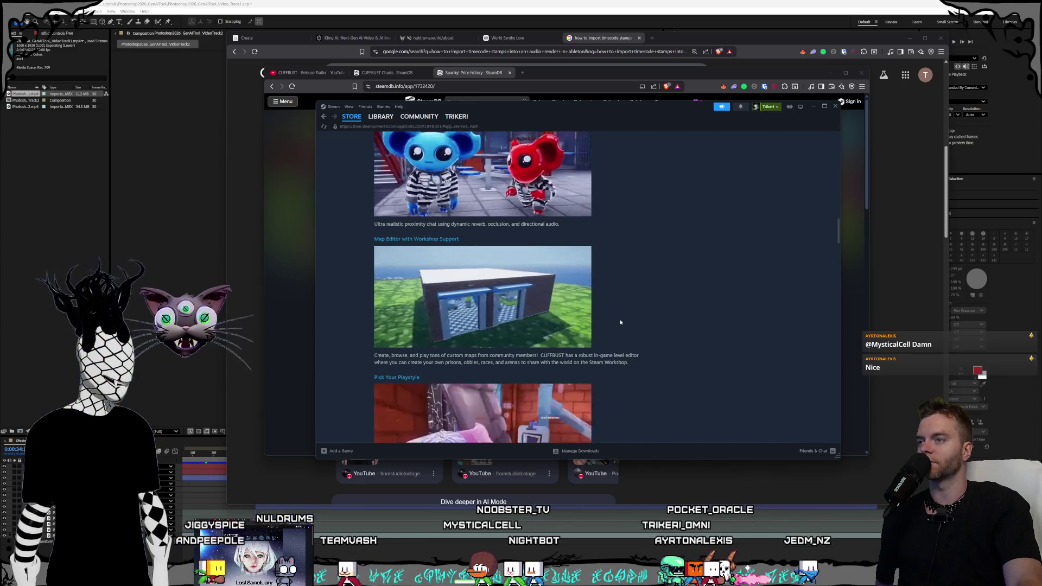
pyautogui.scroll(-2, 620, 321)
pyautogui.scroll(-2, 620, 322)
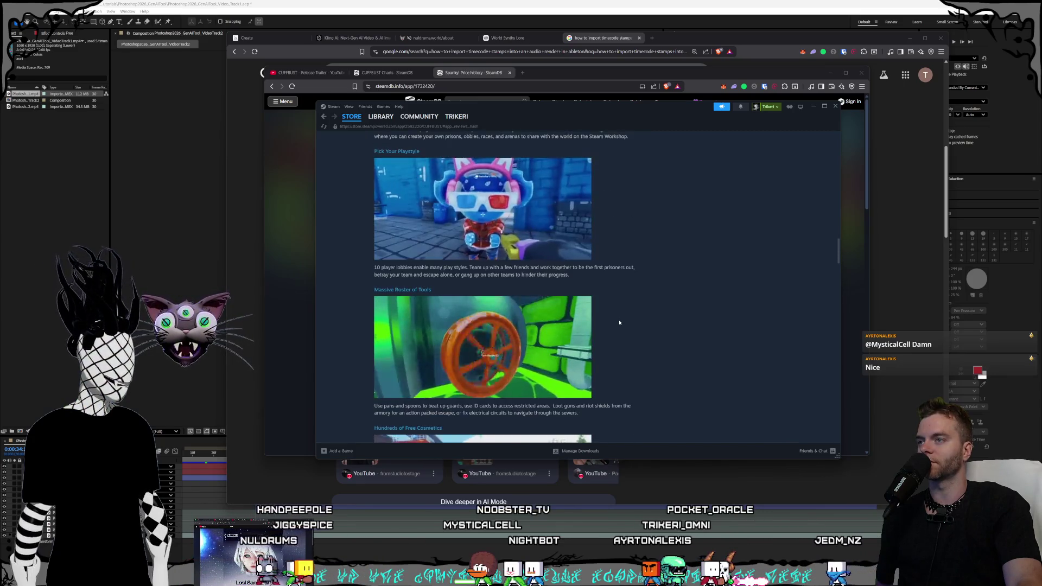
pyautogui.scroll(-2, 619, 322)
pyautogui.scroll(-2, 618, 323)
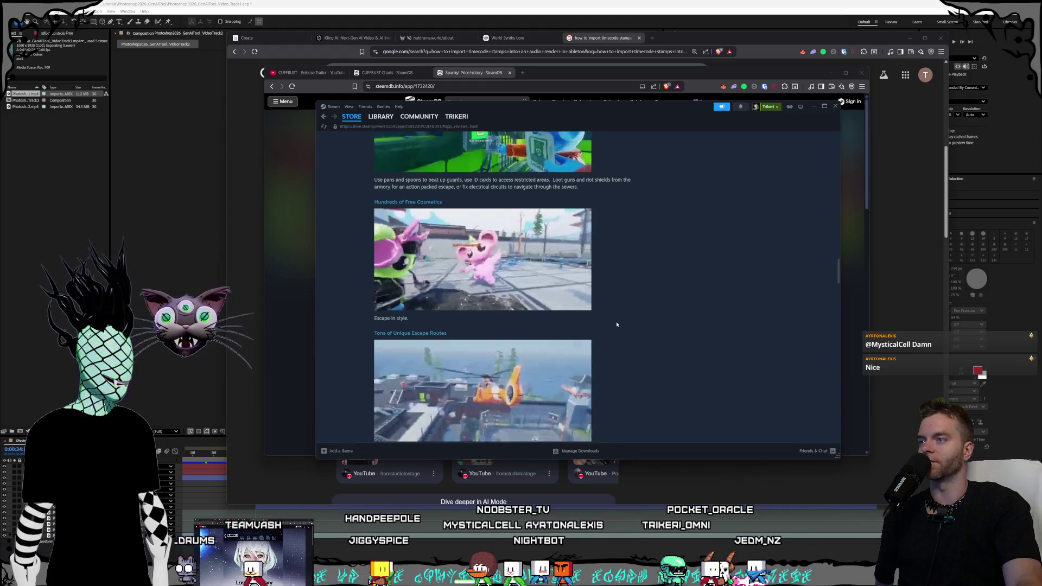
pyautogui.scroll(-2, 616, 326)
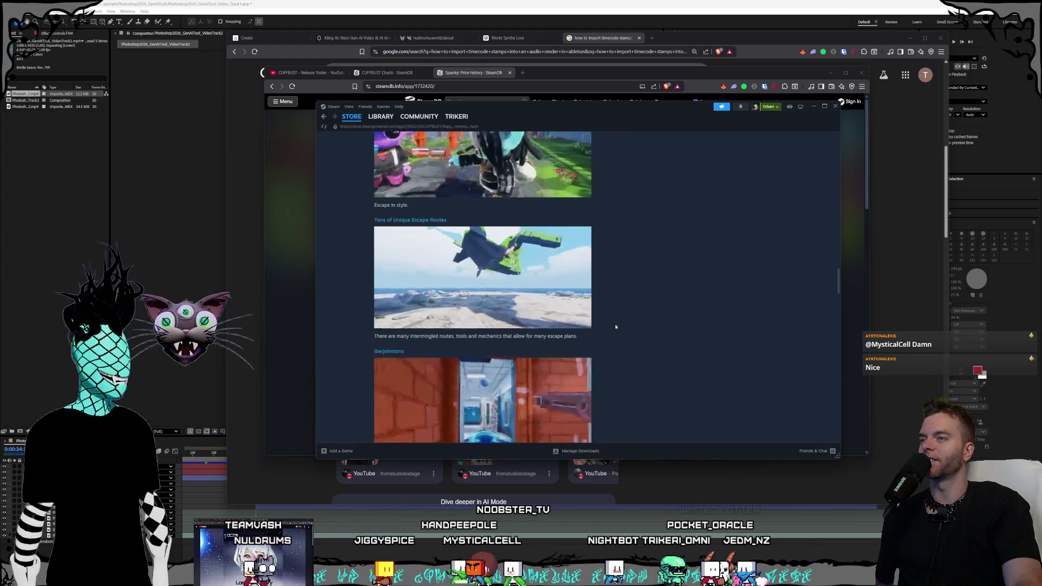
pyautogui.scroll(1, 616, 327)
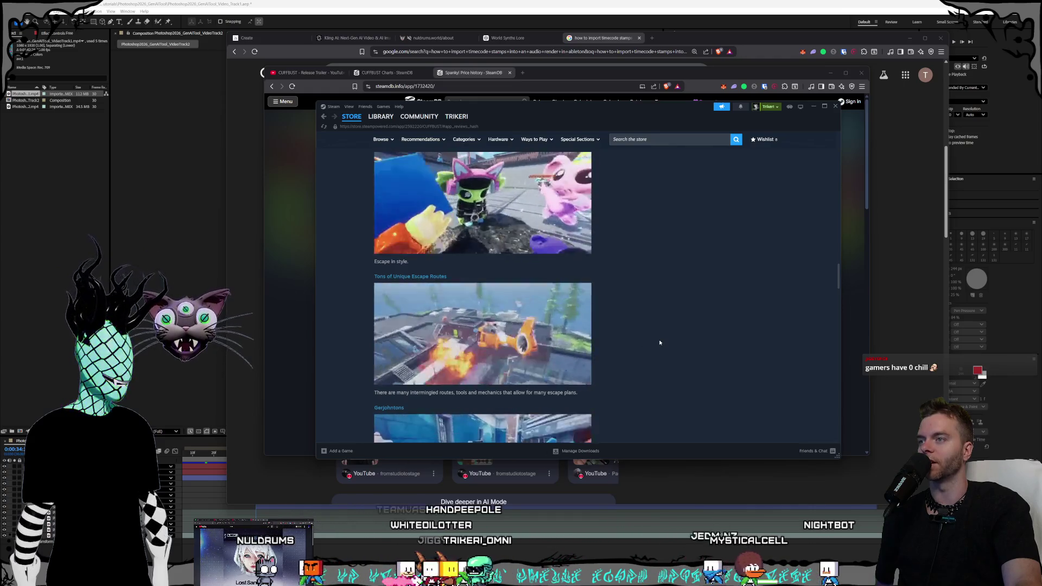
pyautogui.scroll(1, 603, 338)
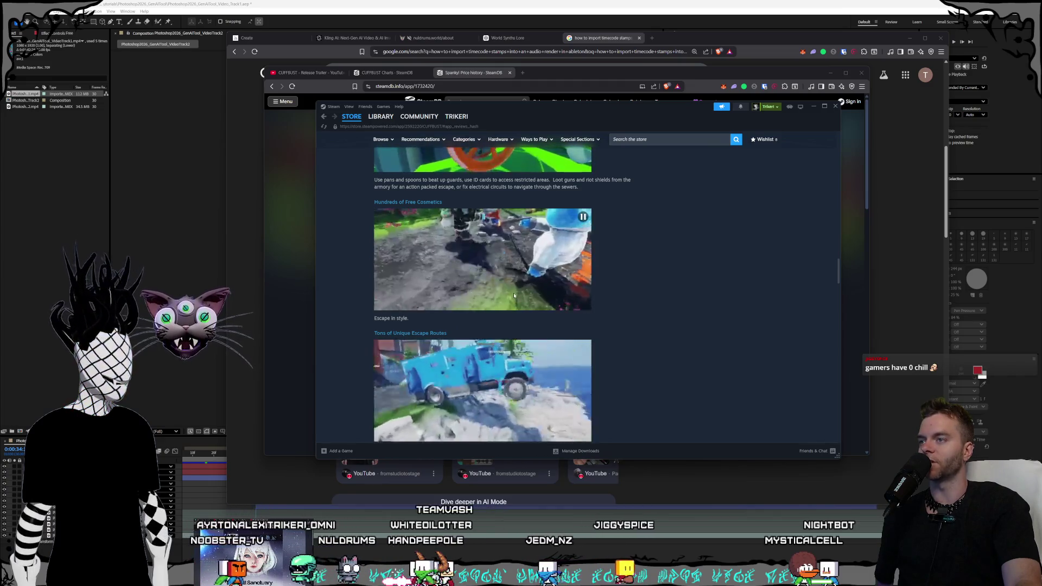
pyautogui.scroll(-4, 543, 298)
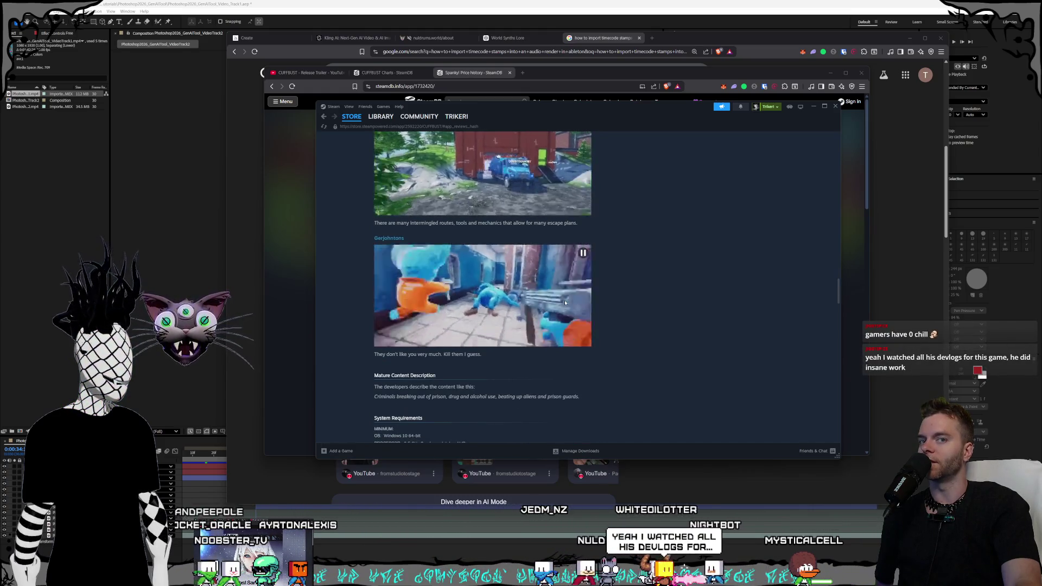
pyautogui.scroll(-2, 570, 303)
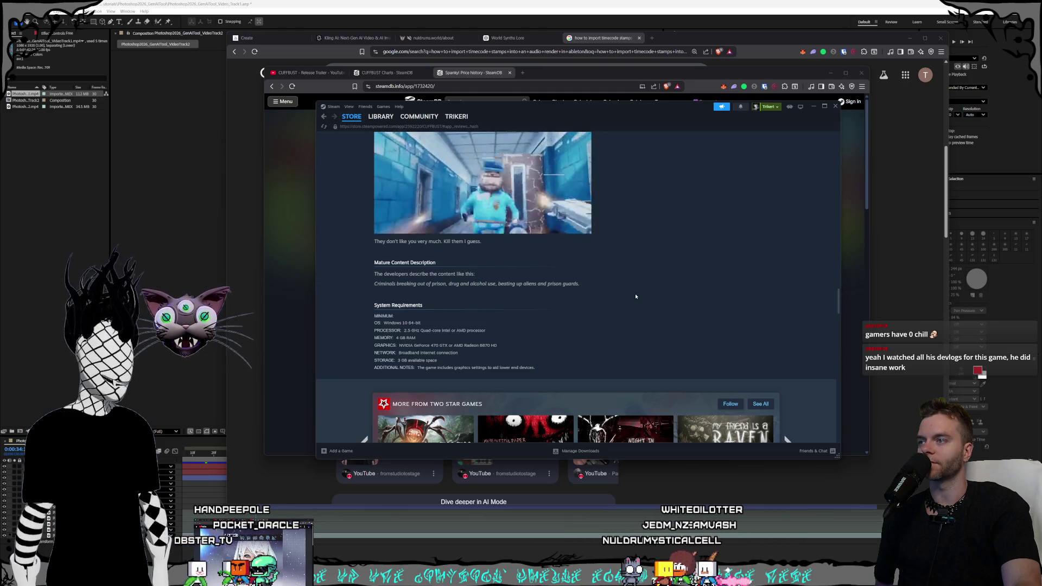
pyautogui.scroll(-4, 633, 296)
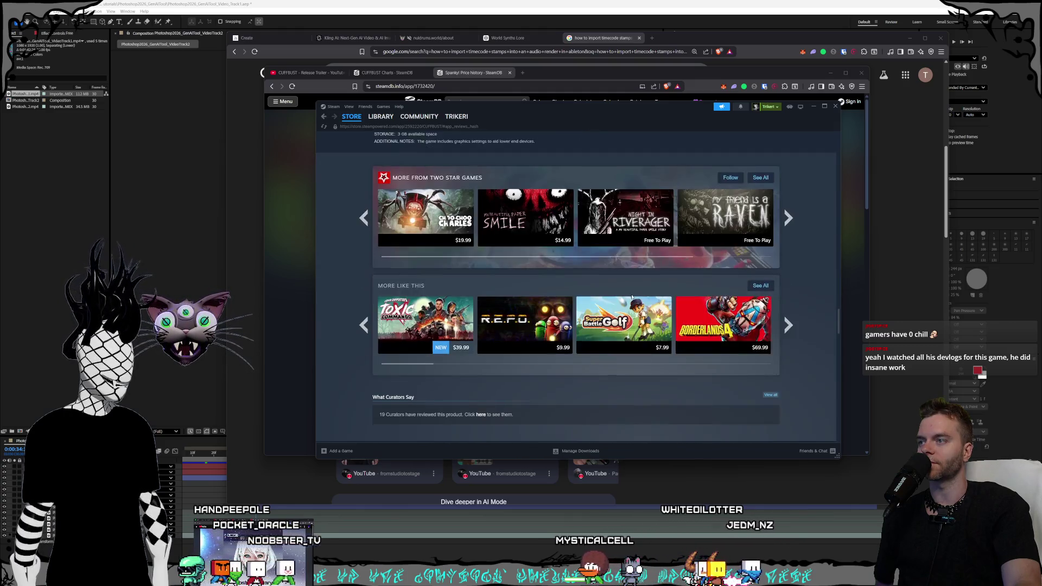
# Read the Mixed-rated CUFFBUST reviews down to 'Browse all 523 reviews', highlighting one phrase along the way
pyautogui.scroll(-15, 632, 297)
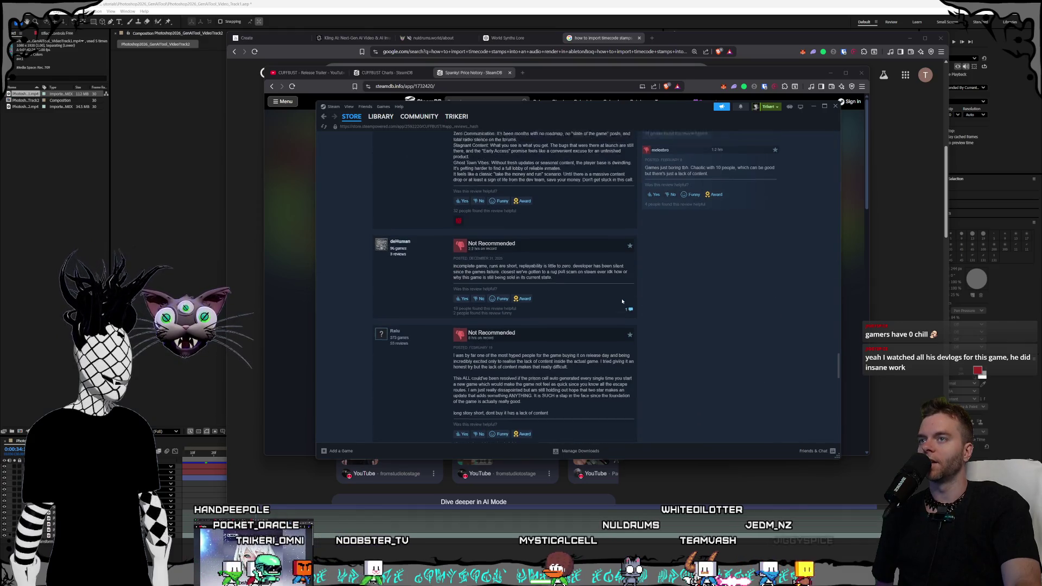
pyautogui.scroll(2, 622, 301)
pyautogui.scroll(-3, 622, 302)
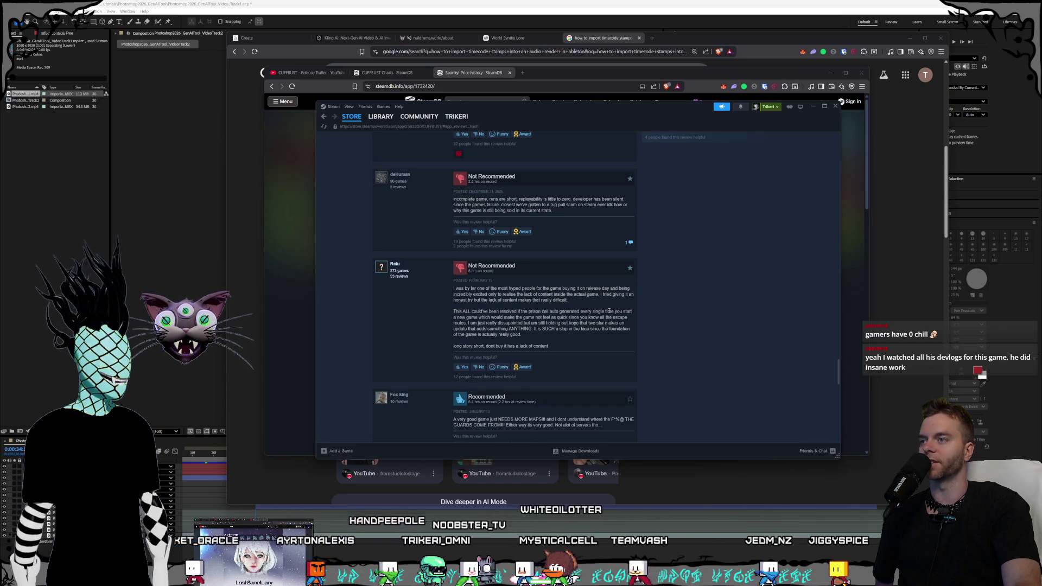
pyautogui.scroll(-2, 609, 311)
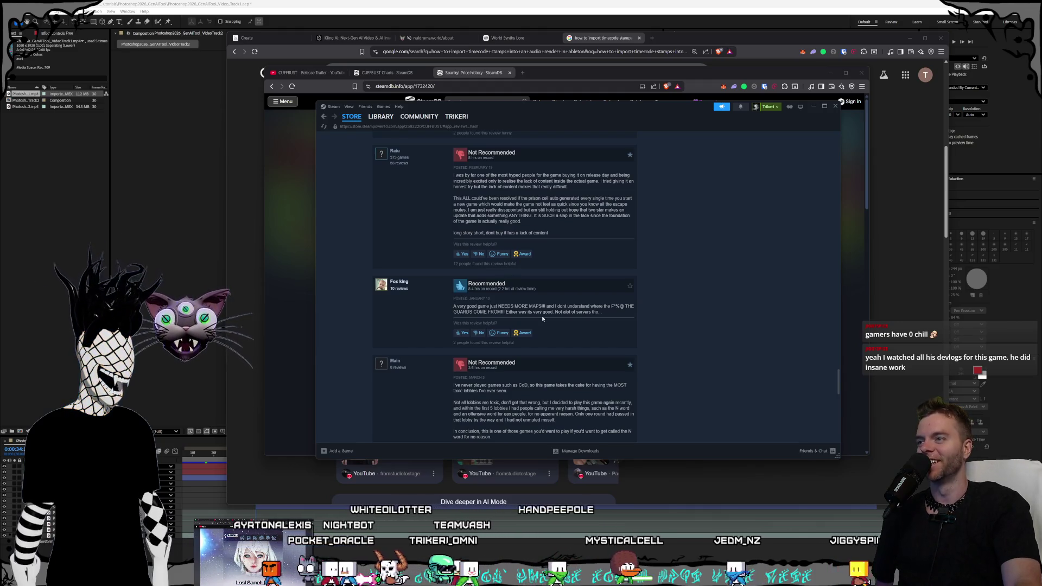
pyautogui.scroll(-2, 589, 240)
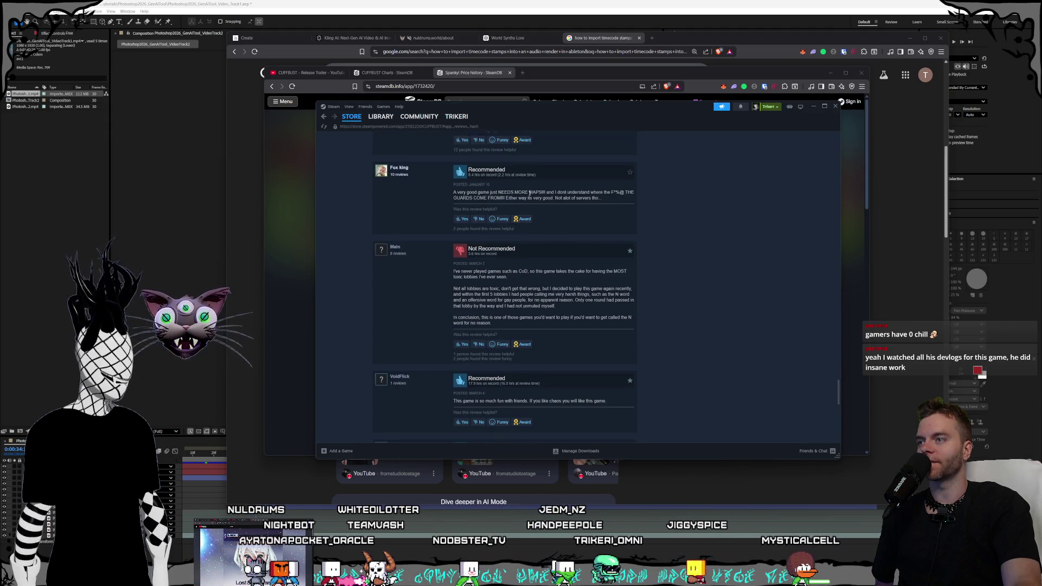
pyautogui.scroll(-1, 488, 221)
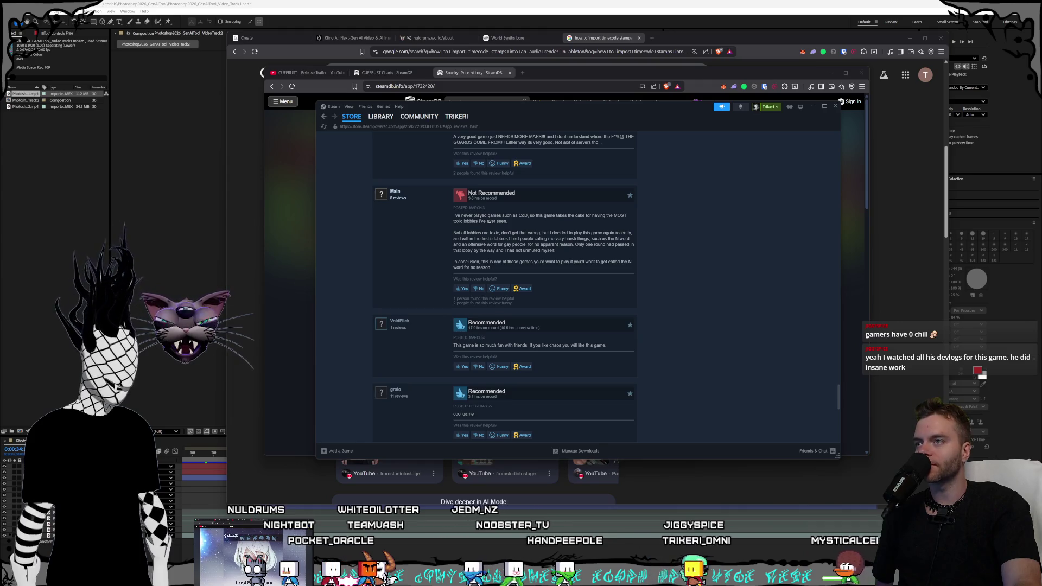
pyautogui.scroll(-1, 489, 221)
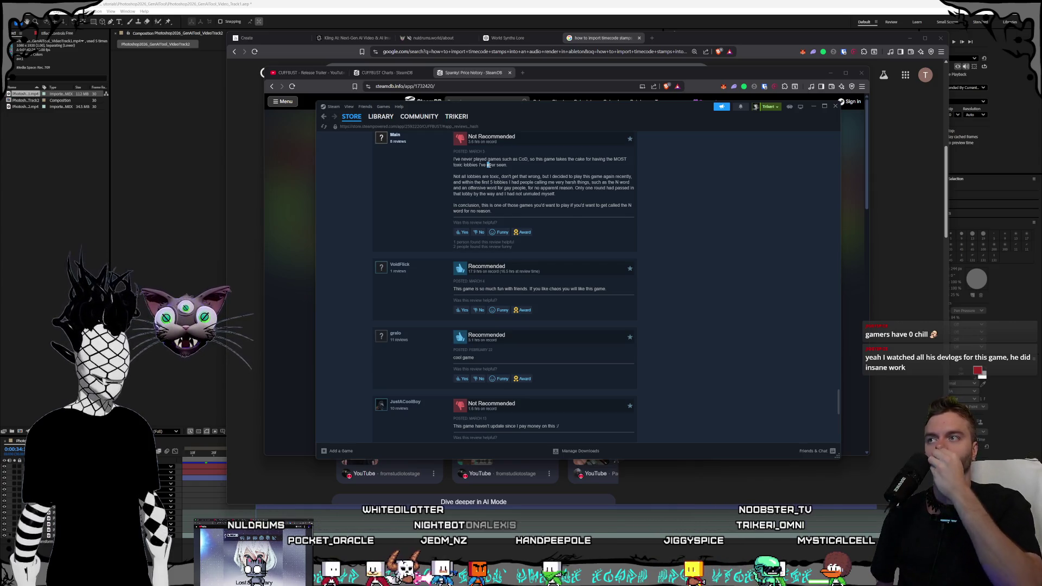
pyautogui.moveTo(488, 164); pyautogui.dragTo(505, 164)
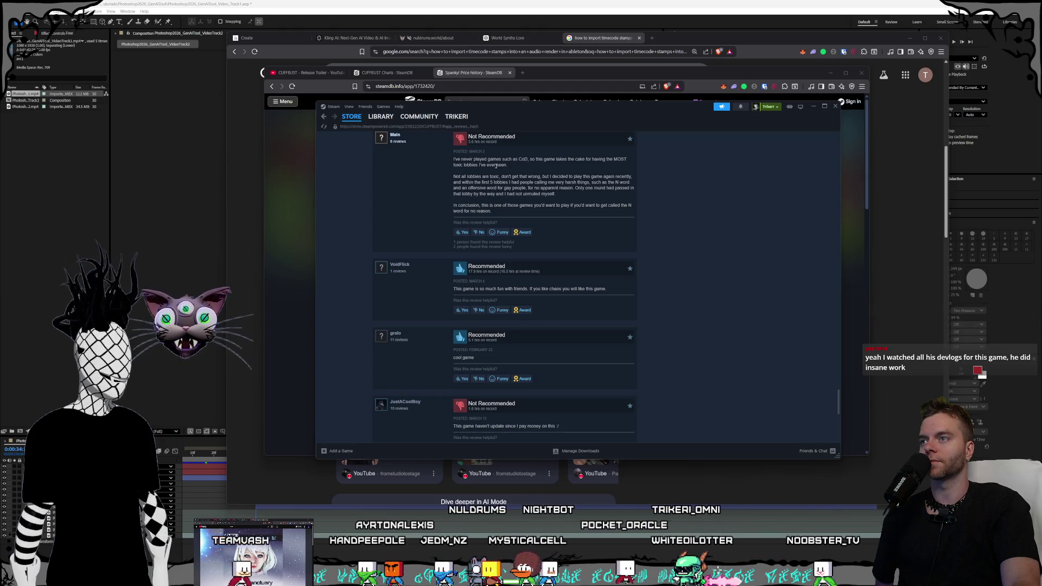
pyautogui.scroll(-2, 495, 165)
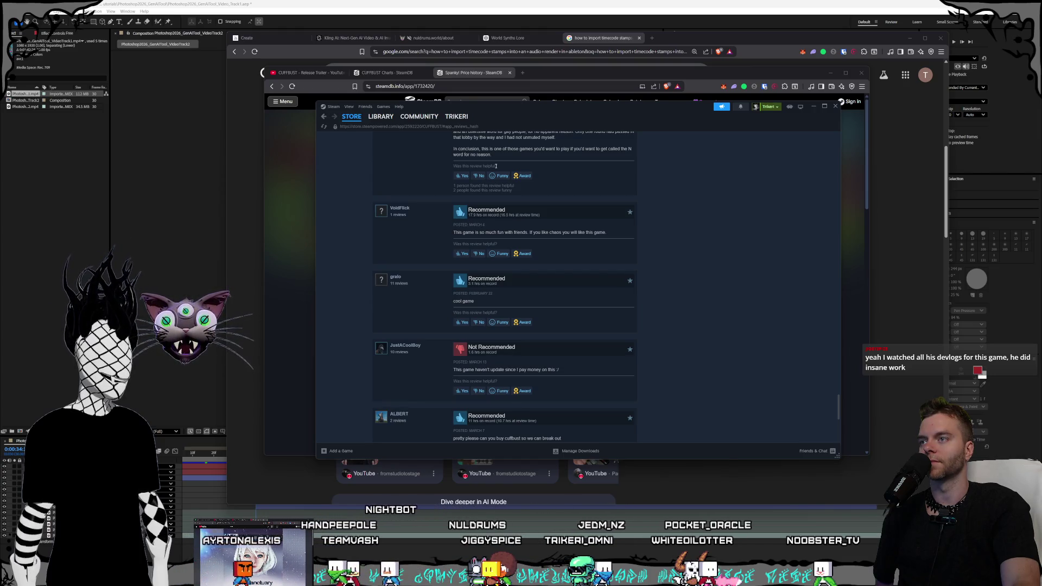
pyautogui.scroll(-4, 496, 166)
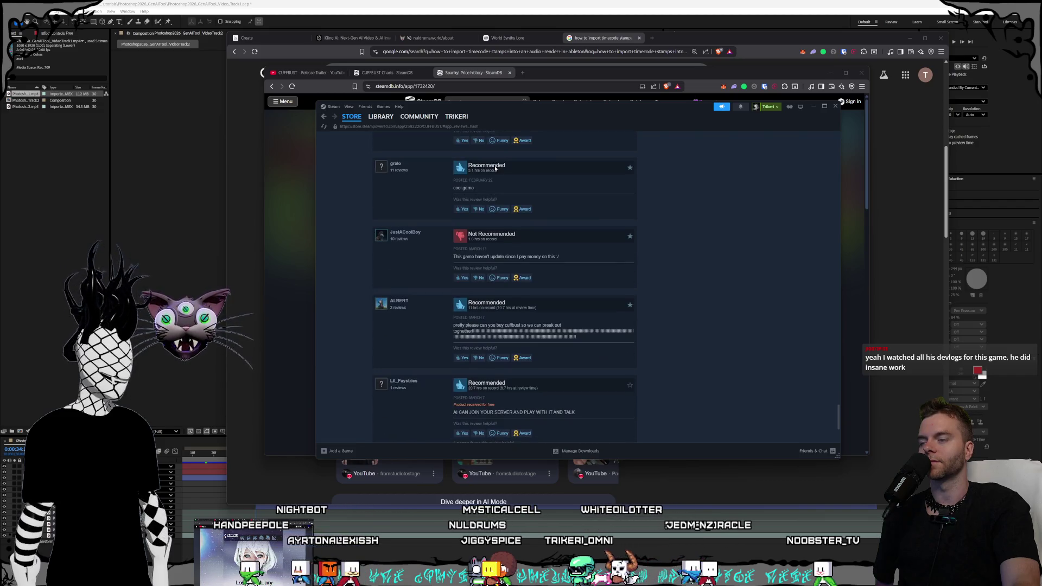
pyautogui.scroll(-2, 560, 210)
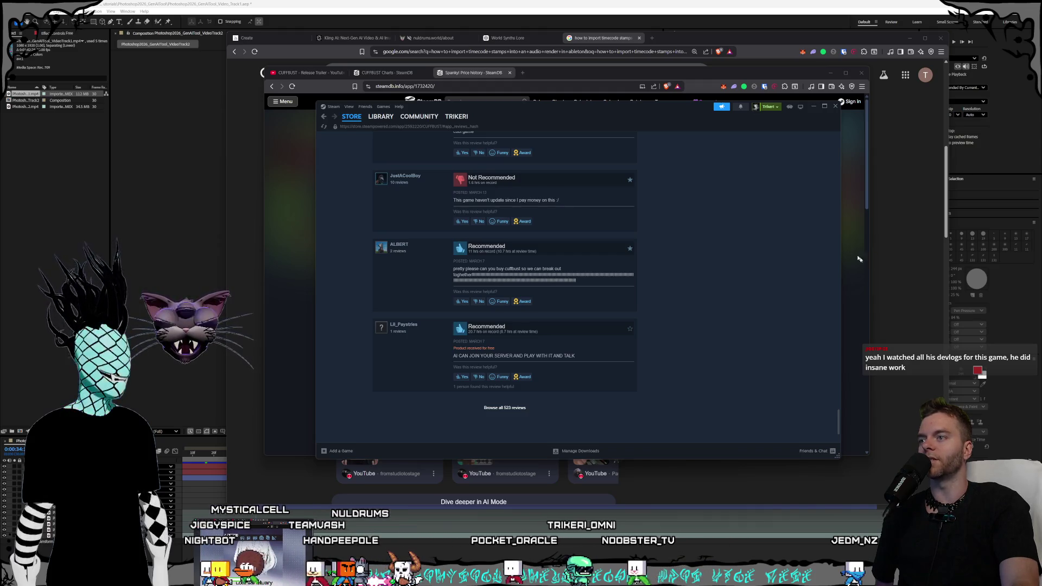
pyautogui.scroll(15, 737, 244)
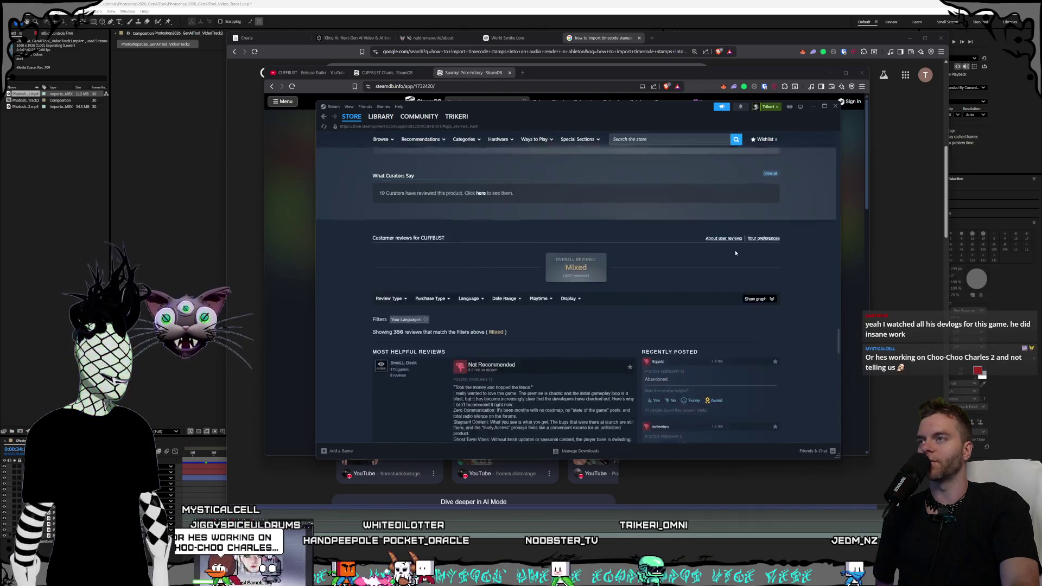
# Return to the top of the CUFFBUST page and highlight the Deluxe Edition contents and DLC list
pyautogui.scroll(10, 737, 246)
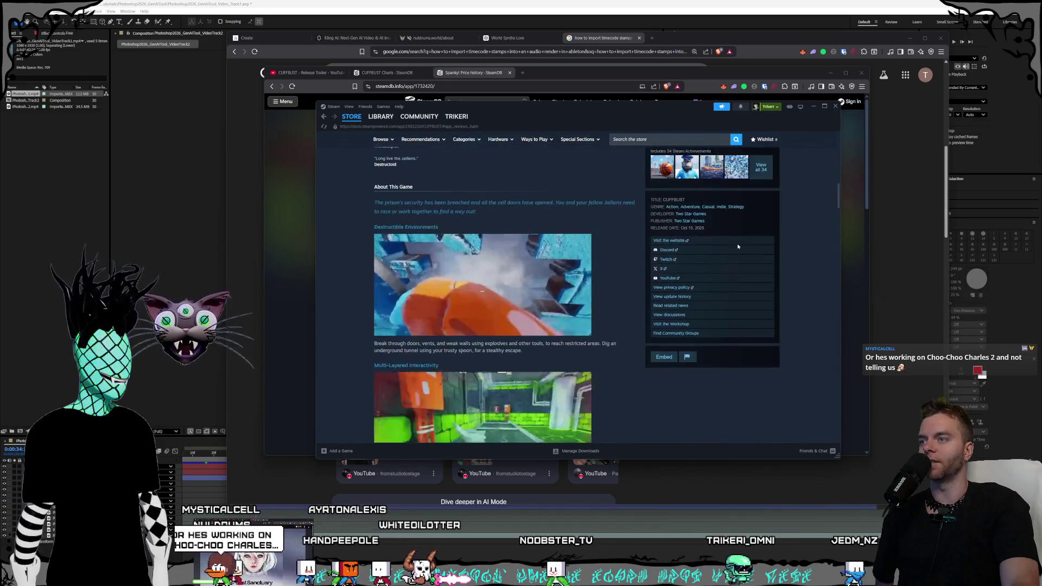
pyautogui.scroll(8, 737, 246)
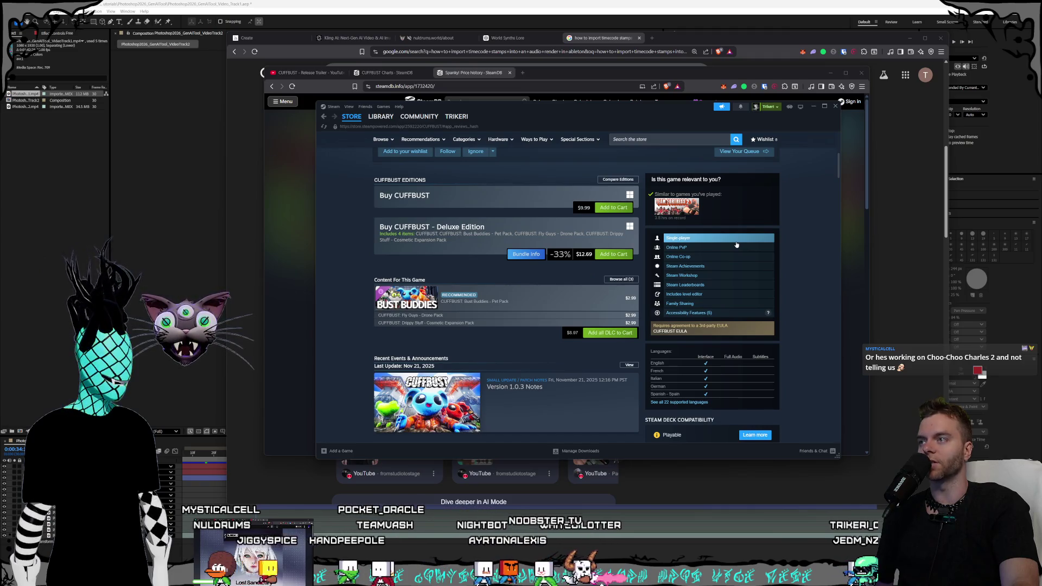
pyautogui.scroll(4, 736, 245)
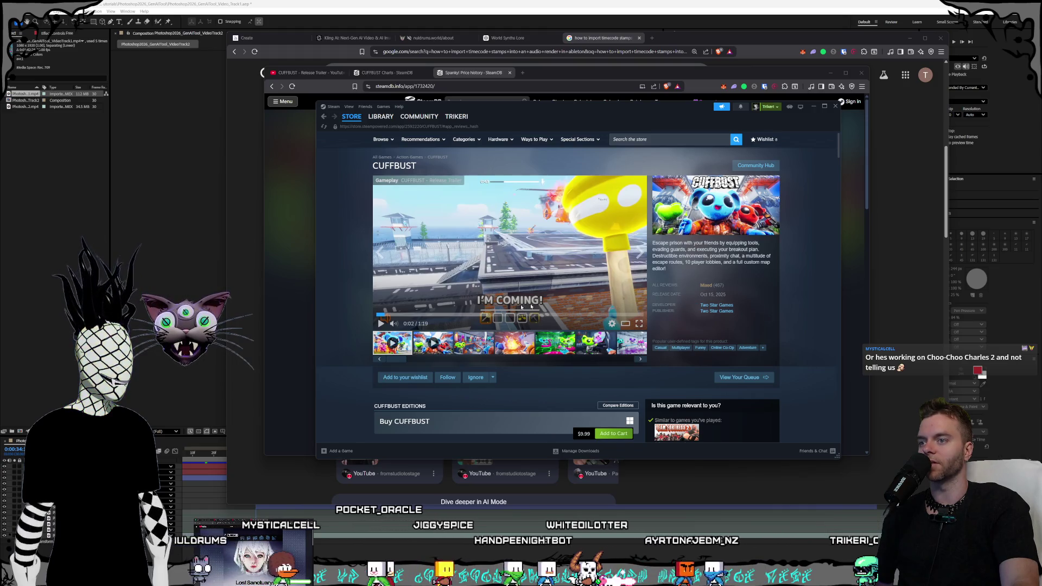
pyautogui.scroll(-2, 460, 353)
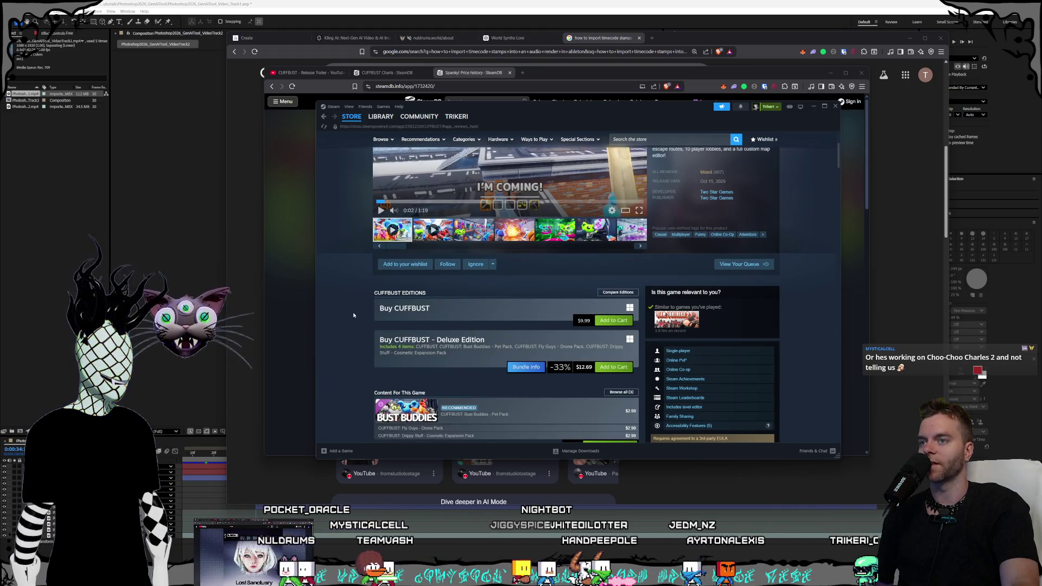
pyautogui.moveTo(438, 346); pyautogui.dragTo(477, 439)
pyautogui.click(373, 325)
# Scroll down through the CUFFBUST store page and back up again
pyautogui.scroll(-2, 366, 319)
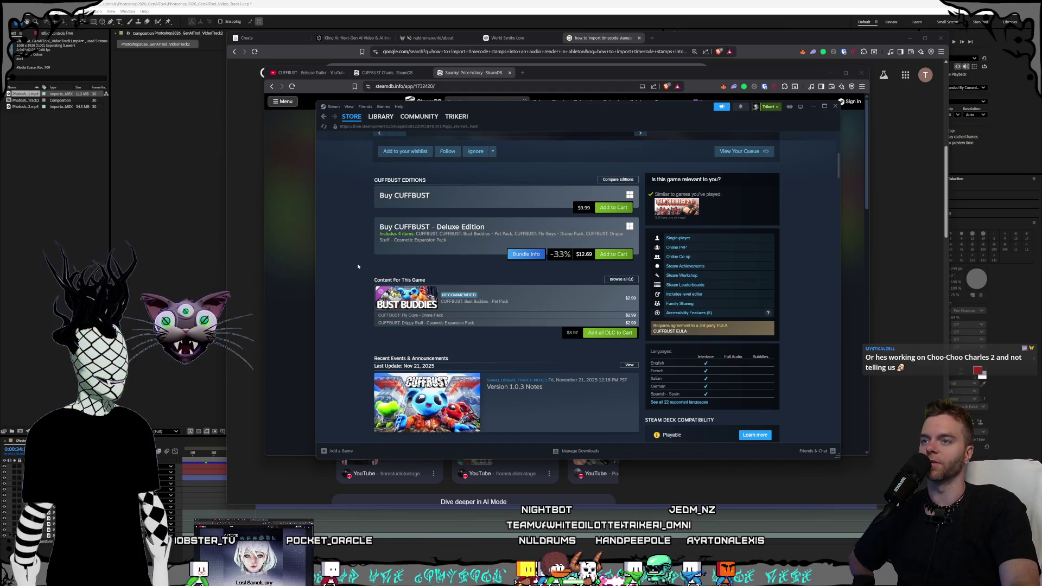
pyautogui.scroll(-2, 412, 299)
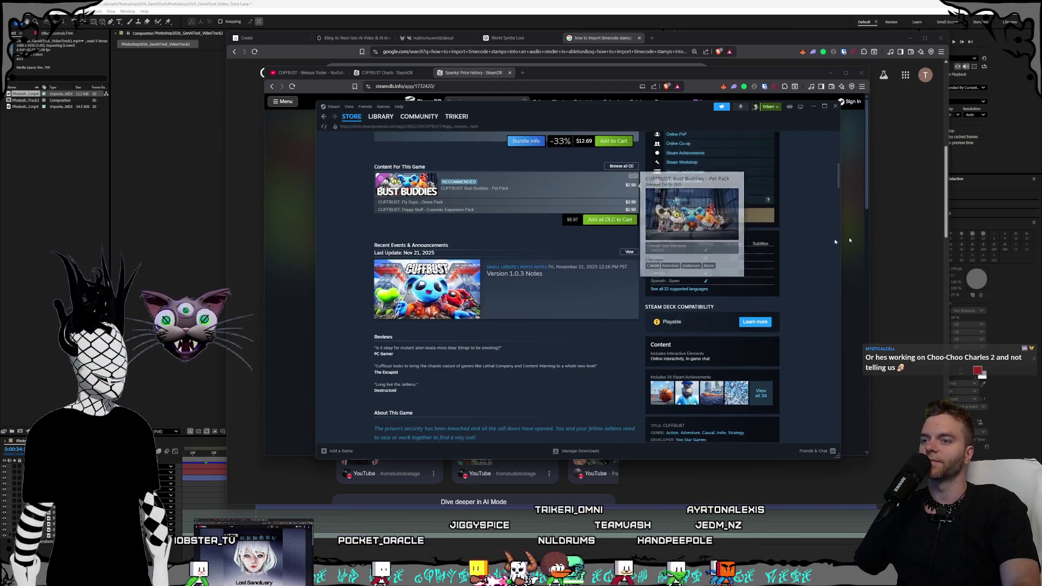
pyautogui.scroll(-3, 762, 270)
pyautogui.scroll(-15, 754, 274)
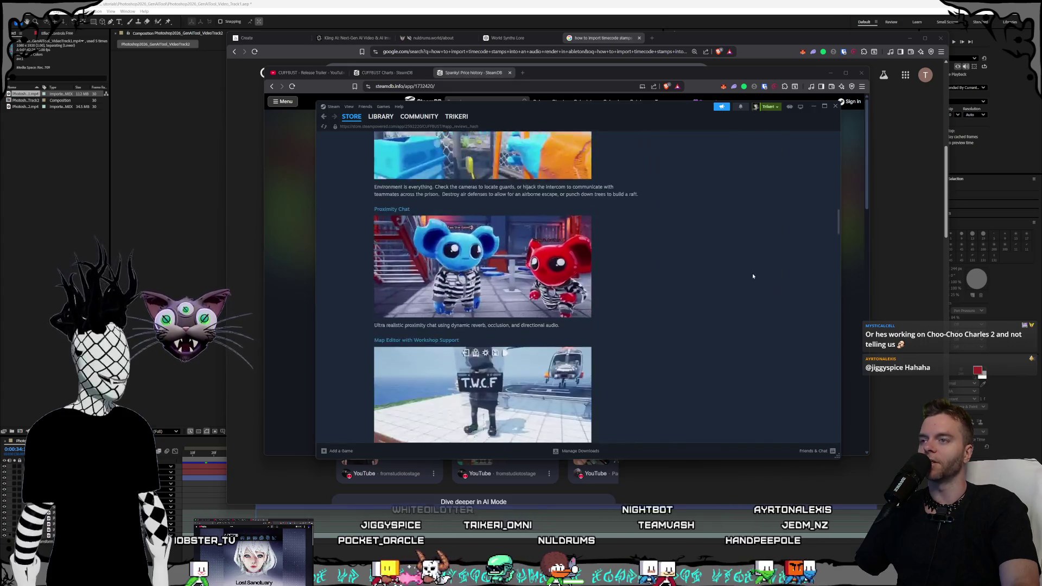
pyautogui.scroll(-10, 740, 280)
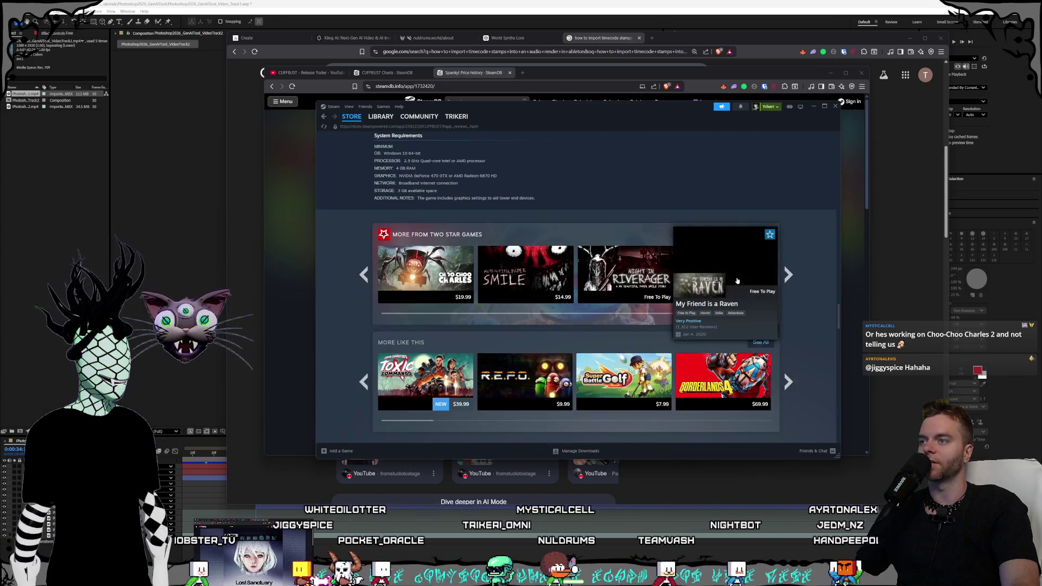
pyautogui.scroll(-1, 737, 279)
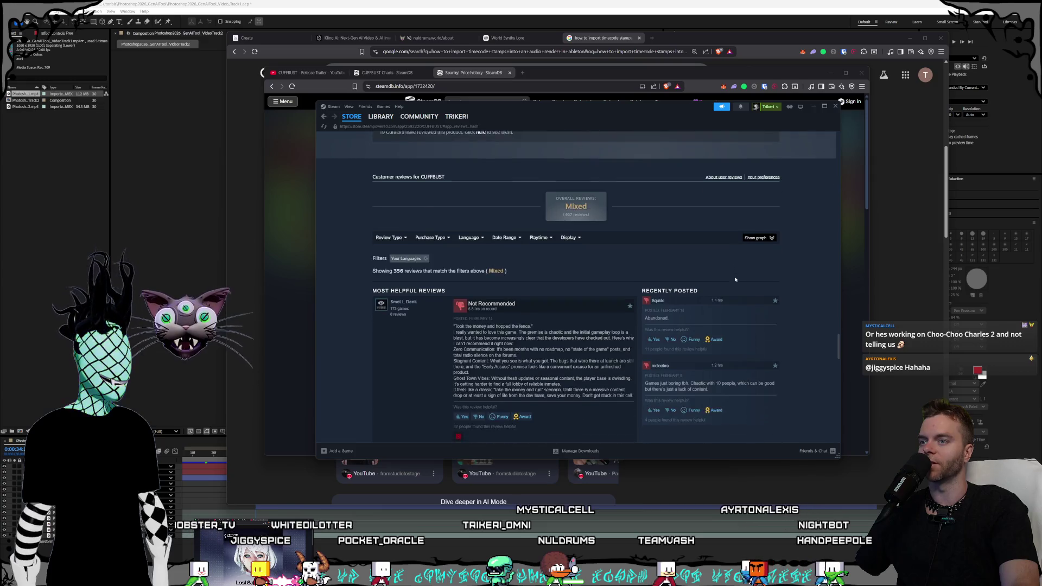
pyautogui.scroll(10, 733, 277)
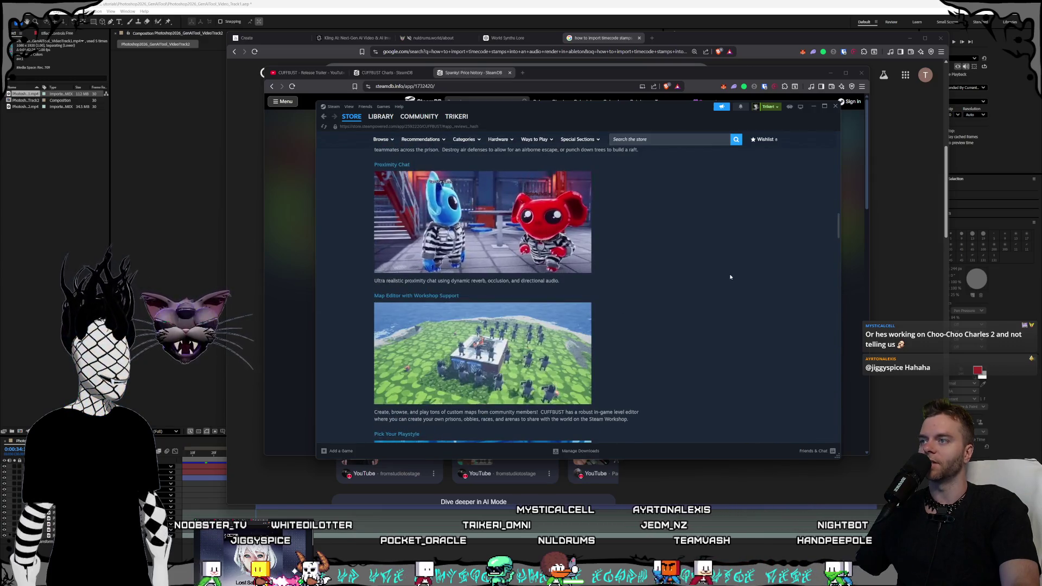
pyautogui.scroll(15, 730, 277)
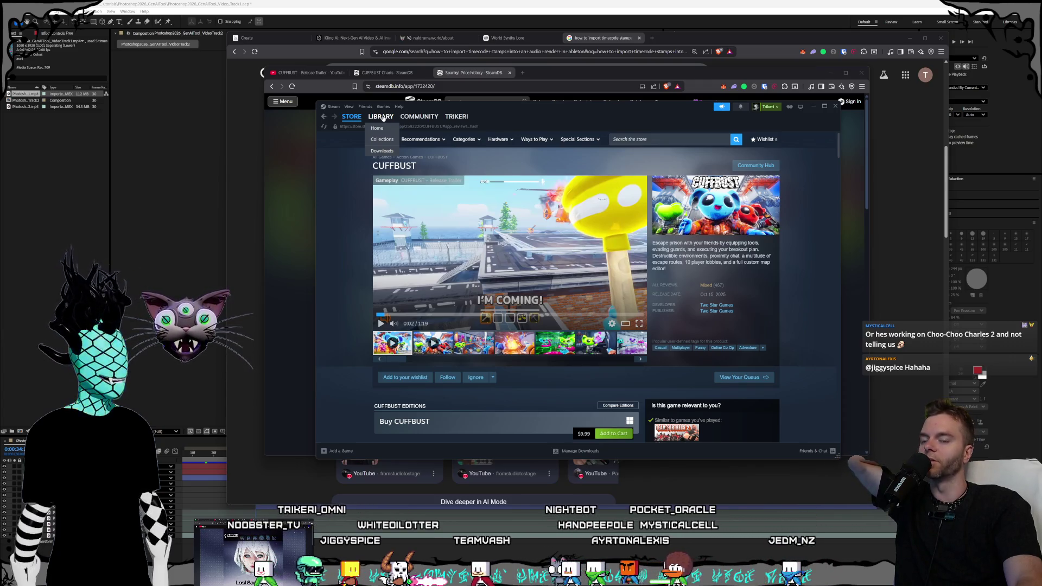
# Open the Spanky! library entry, then bring SteamDB's Spanky! price history to the front
pyautogui.click(381, 116)
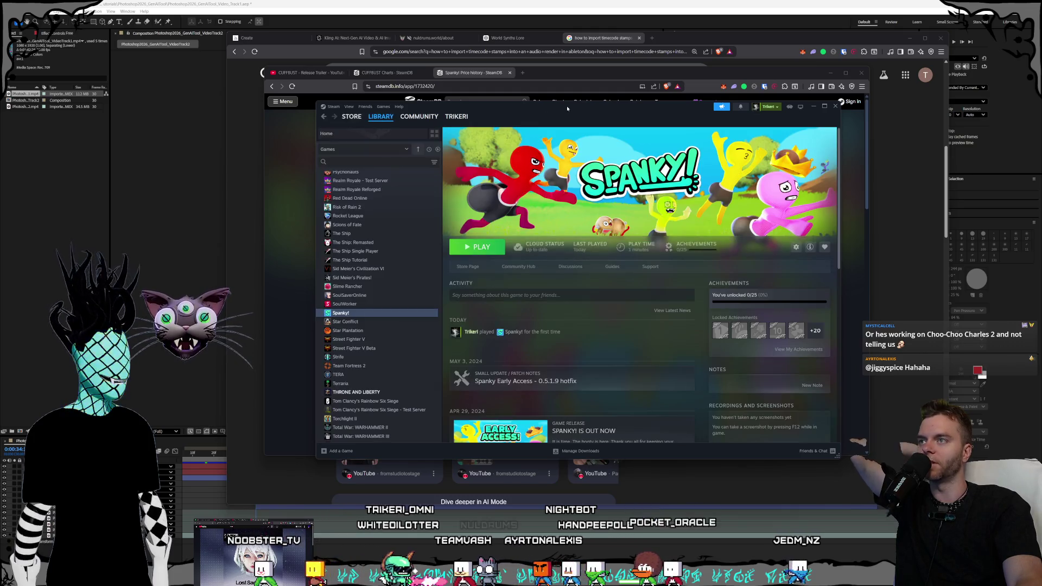
pyautogui.moveTo(570, 109); pyautogui.dragTo(547, 112)
pyautogui.click(568, 80)
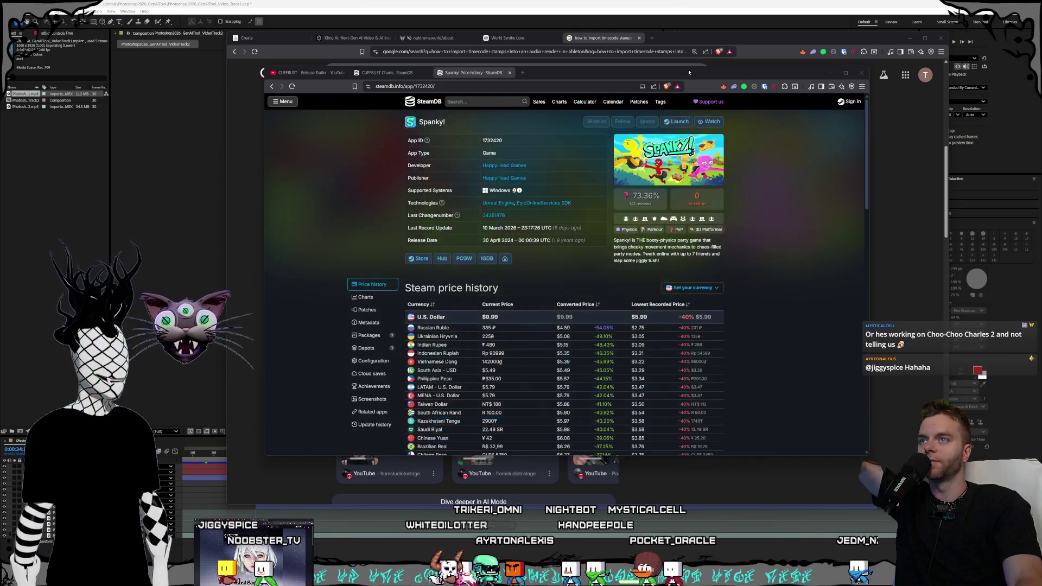
# Close the Spanky! price history and browse the CUFFBUST charts page: 12,261 followers, roughly 24–32k owners
pyautogui.click(510, 73)
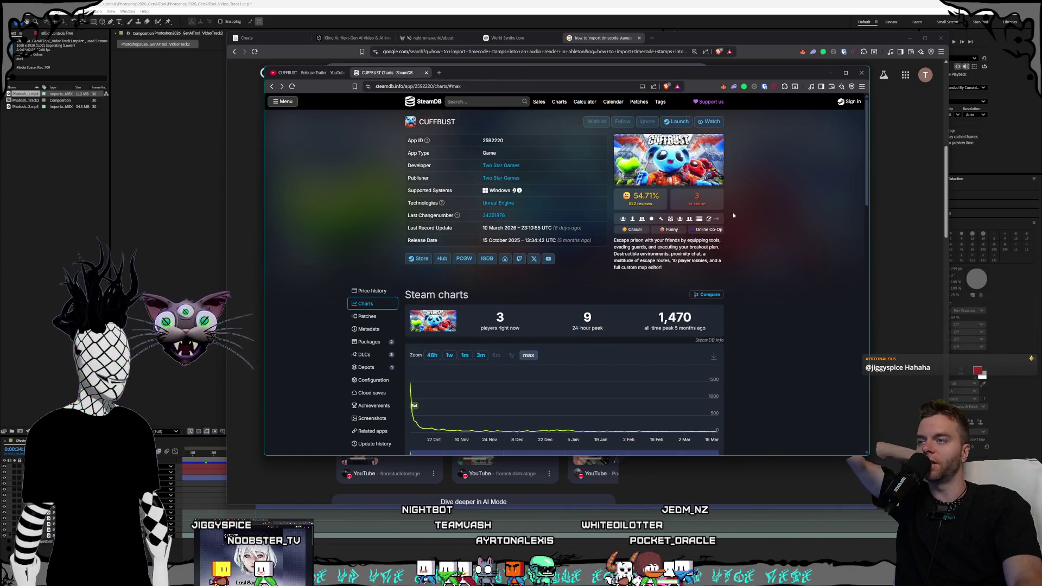
pyautogui.scroll(-5, 733, 213)
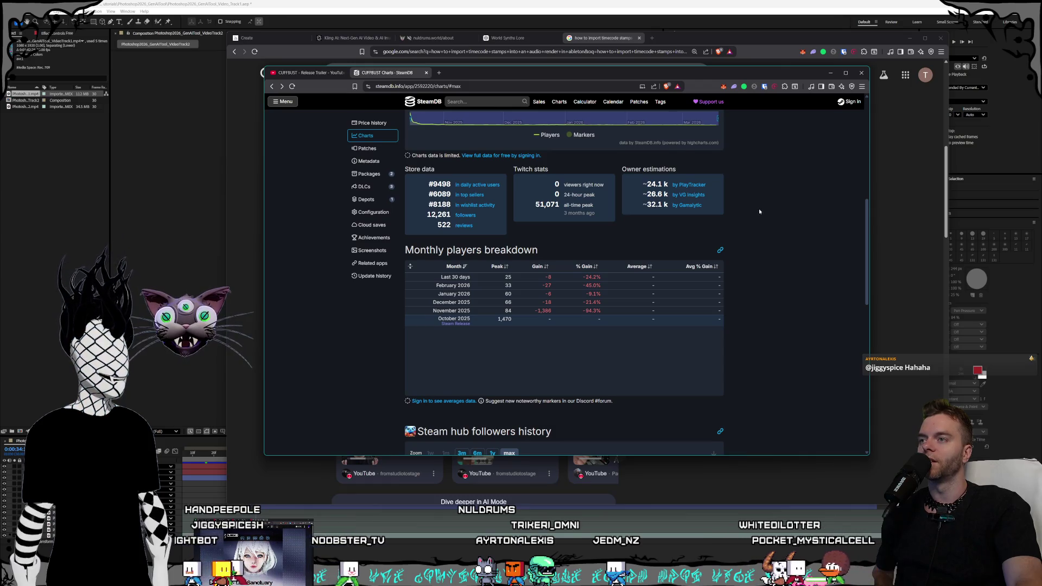
pyautogui.scroll(3, 759, 210)
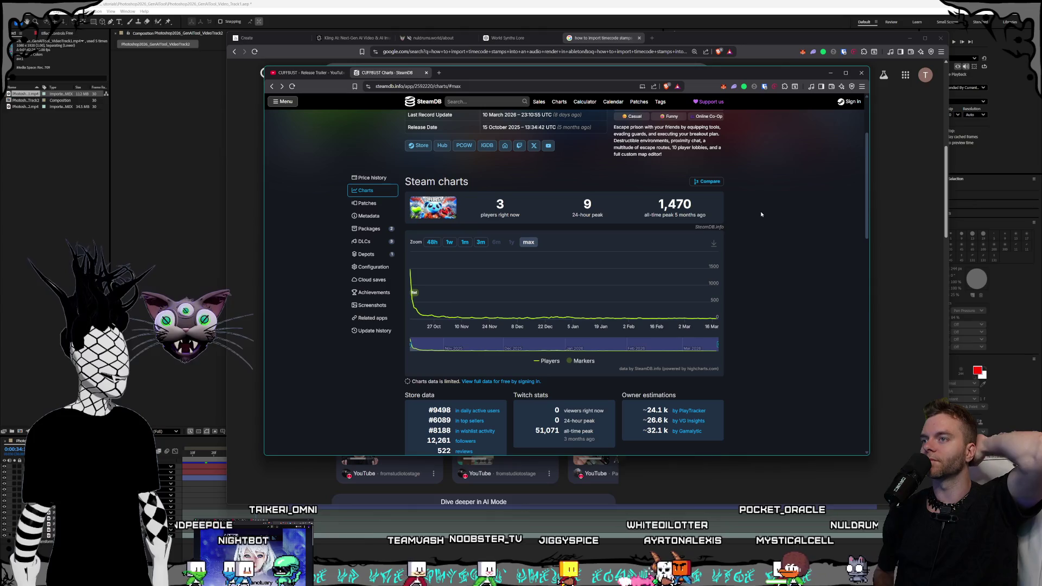
pyautogui.scroll(-4, 792, 375)
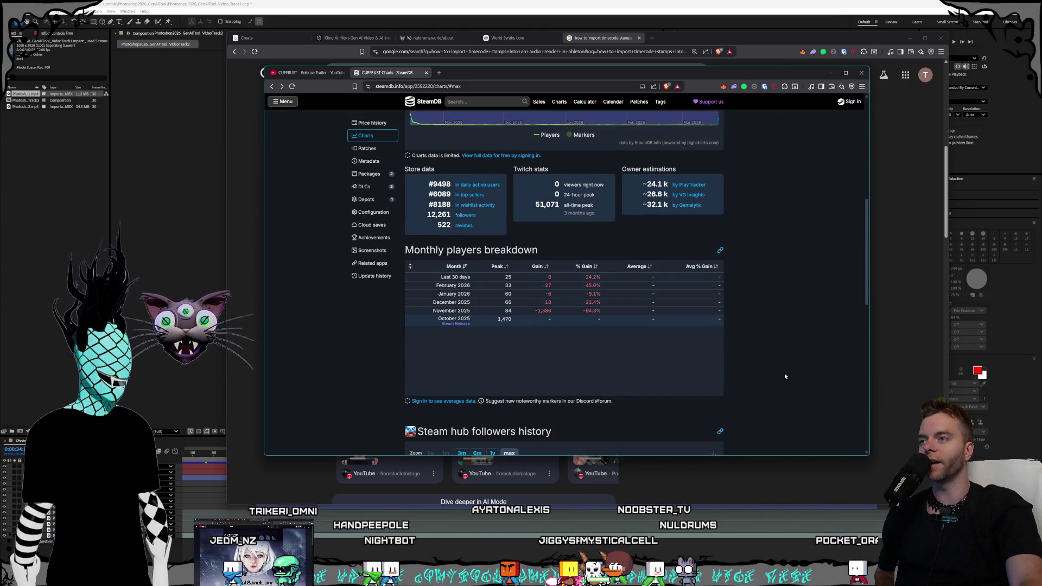
pyautogui.scroll(-4, 784, 375)
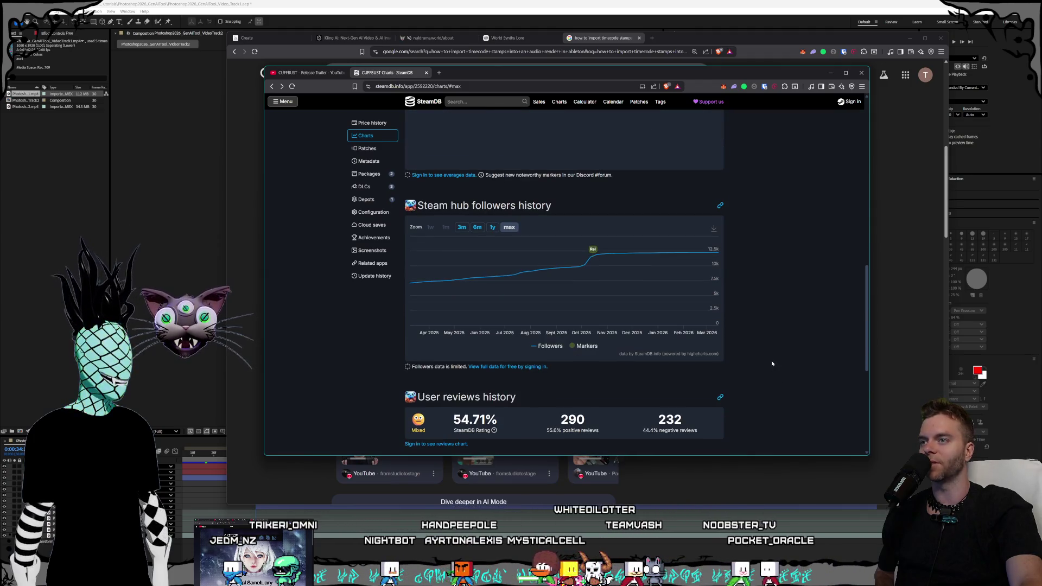
pyautogui.scroll(-4, 766, 358)
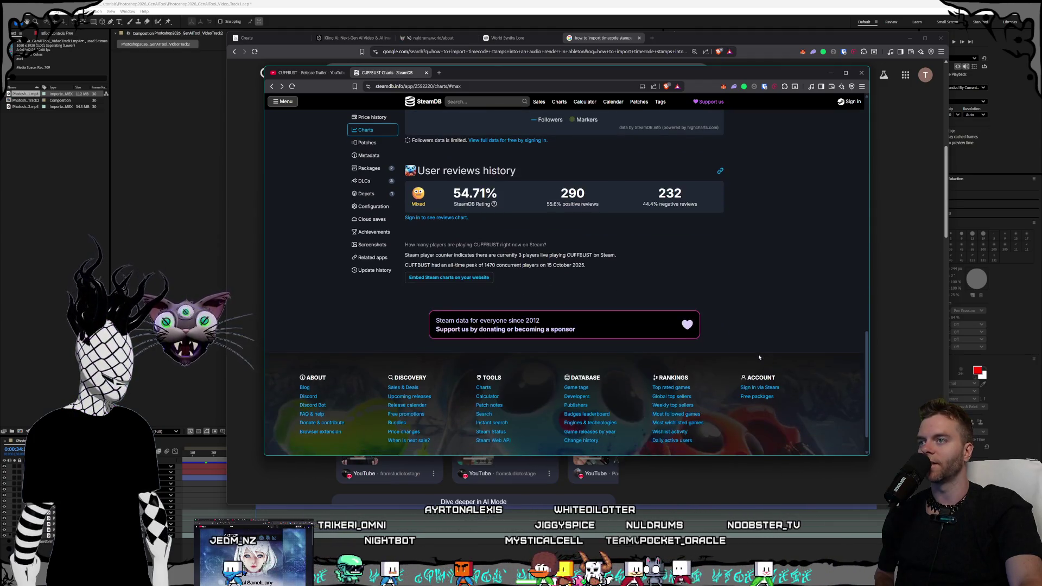
pyautogui.scroll(-2, 758, 357)
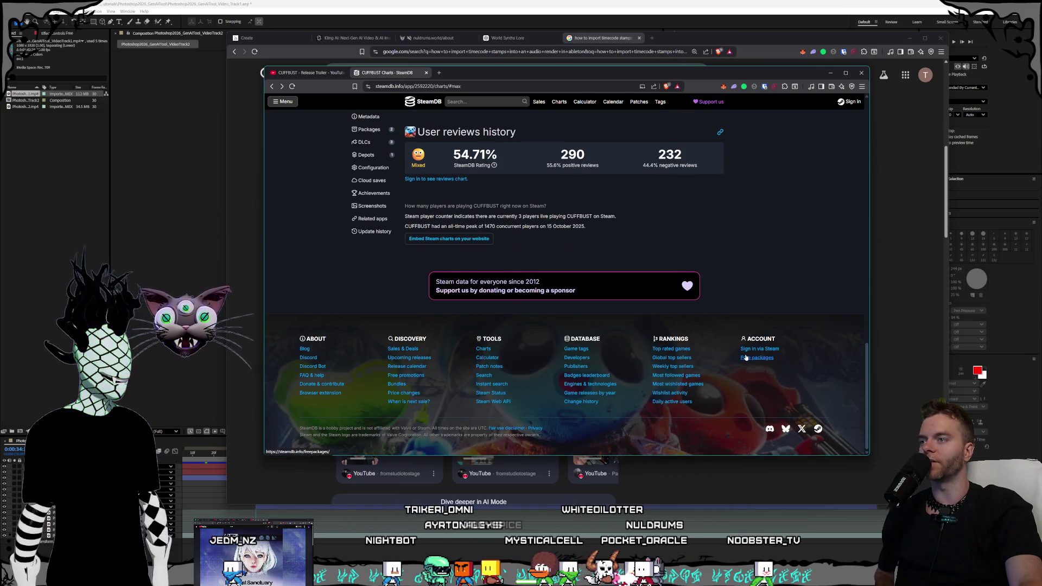
pyautogui.scroll(8, 747, 355)
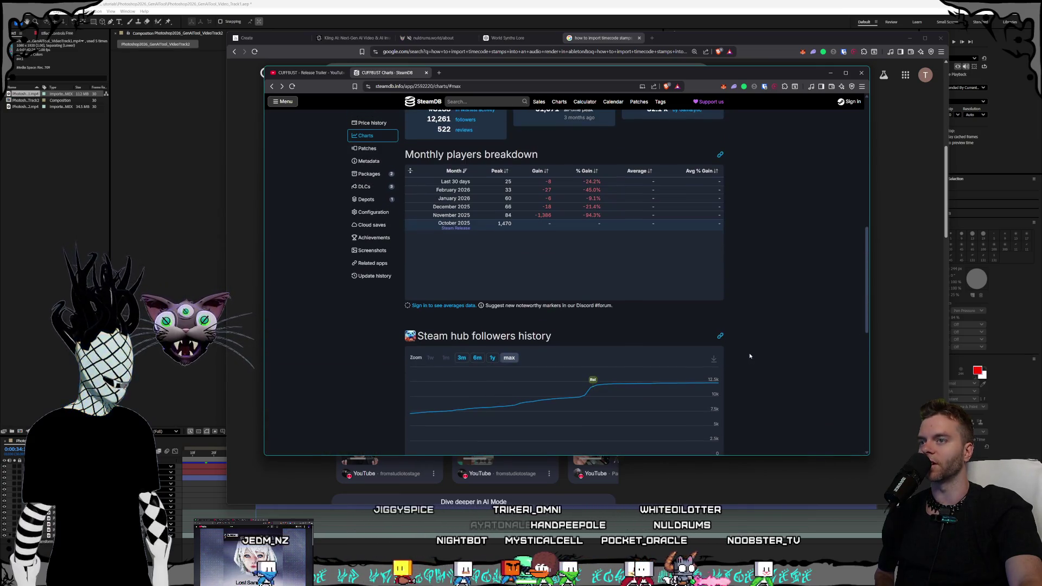
pyautogui.scroll(1, 752, 356)
pyautogui.scroll(2, 749, 355)
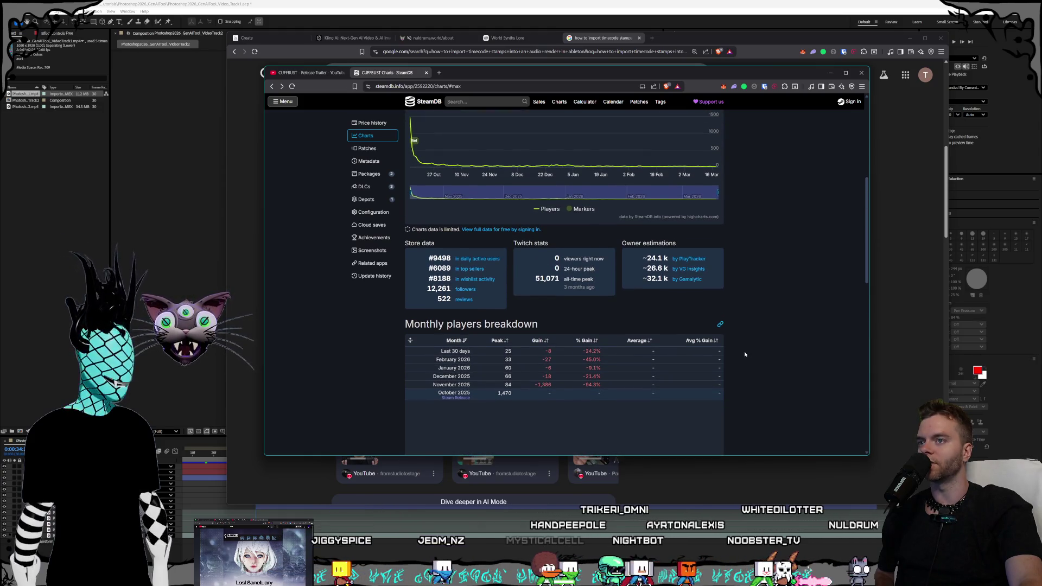
pyautogui.scroll(1, 741, 348)
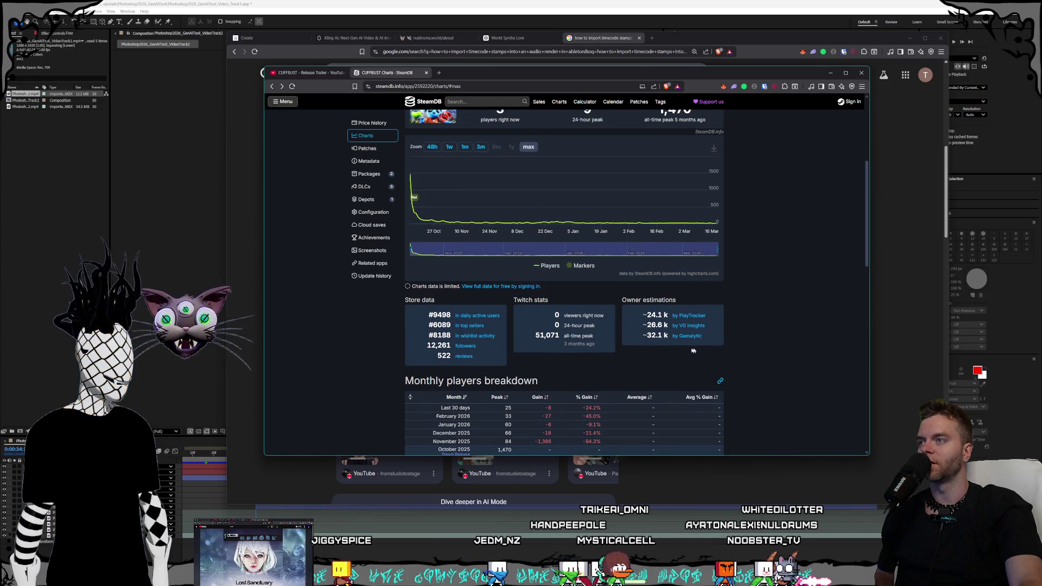
pyautogui.scroll(4, 608, 349)
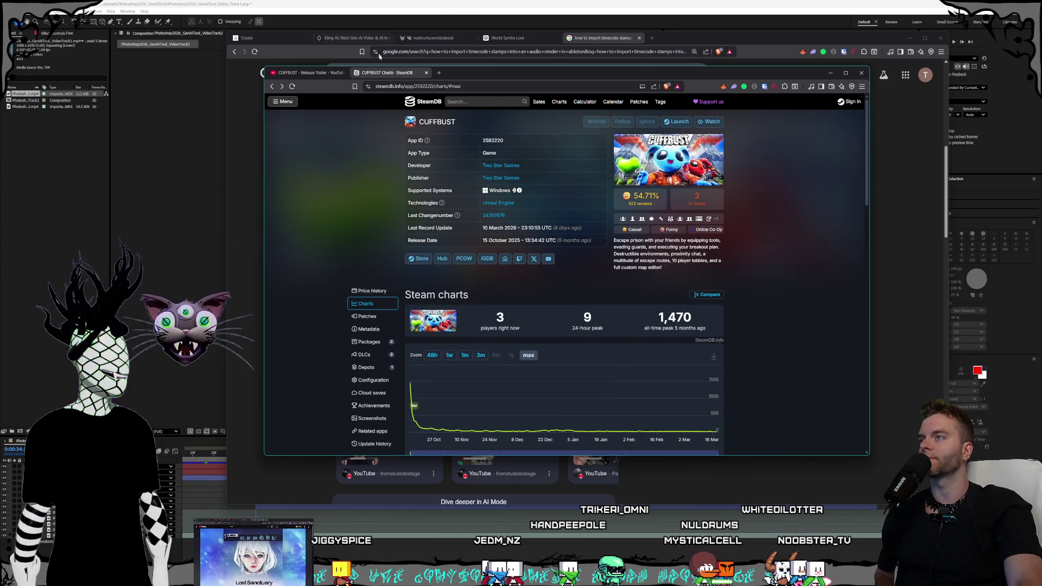
# Close SteamDB and open the Two Star channel from below the CUFFBUST release trailer
pyautogui.click(426, 72)
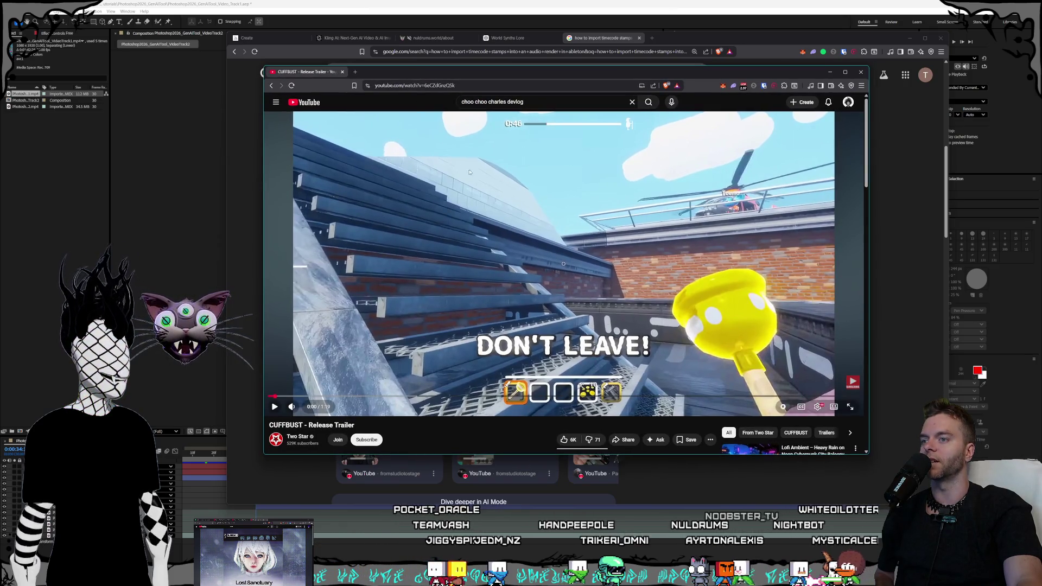
pyautogui.scroll(-3, 458, 182)
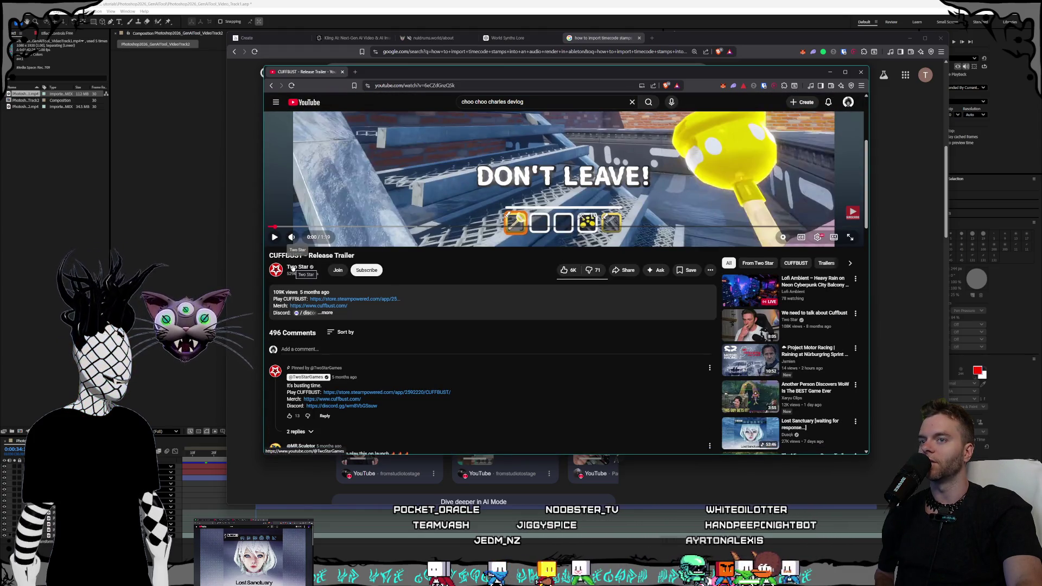
pyautogui.click(298, 268)
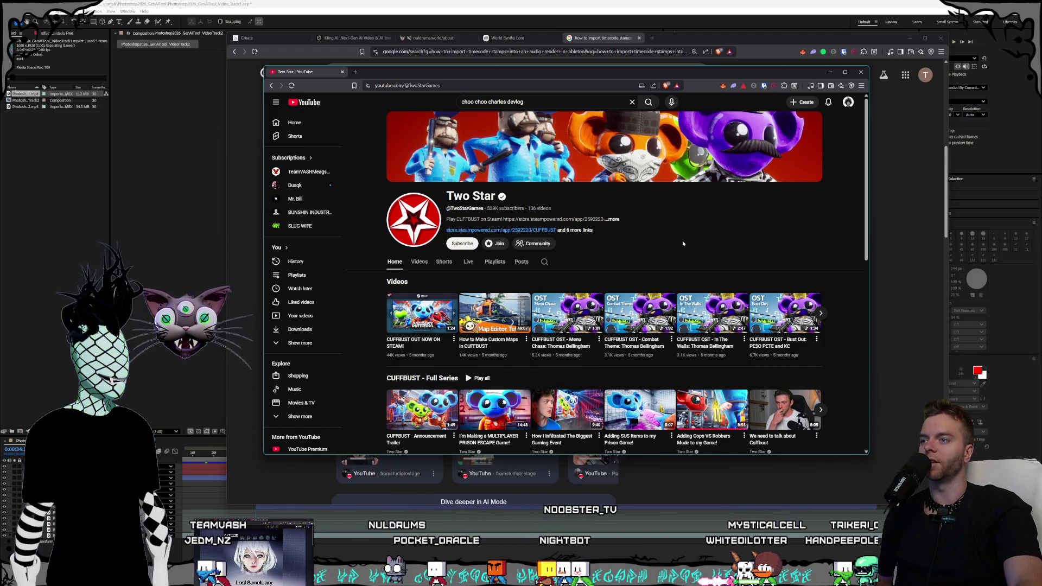
# Browse the Two Star channel page, then close the YouTube window
pyautogui.scroll(-1, 696, 194)
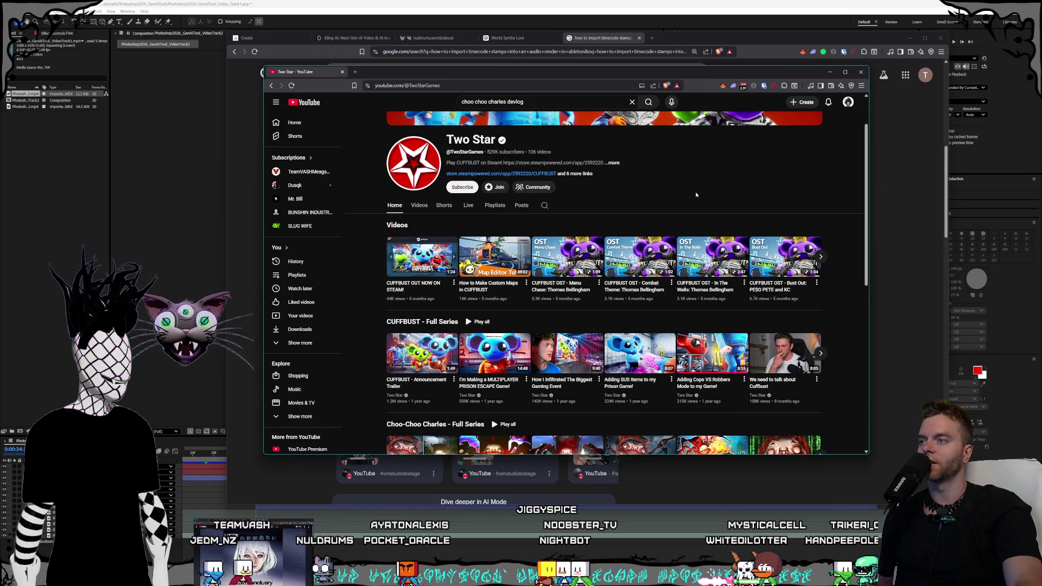
pyautogui.scroll(-1, 818, 207)
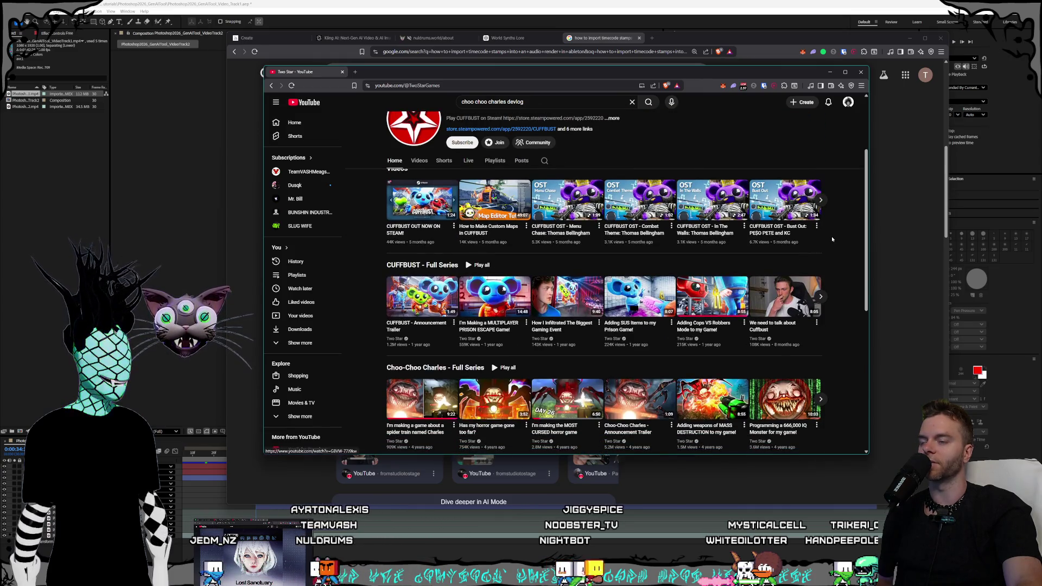
pyautogui.scroll(2, 831, 236)
pyautogui.scroll(-3, 783, 240)
pyautogui.scroll(3, 782, 240)
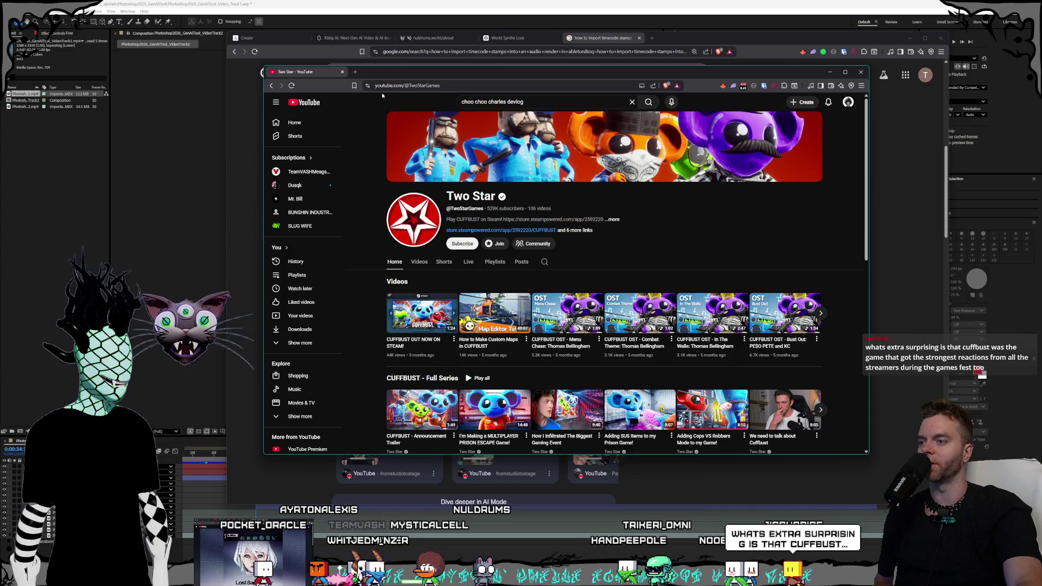
pyautogui.click(341, 72)
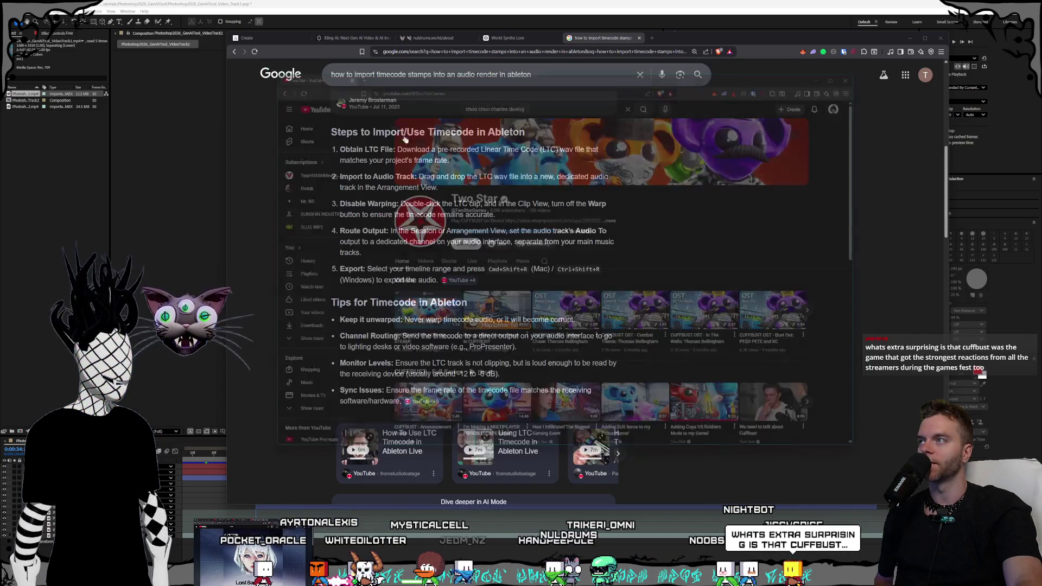
# Bring the Google results window forward and open the 'World Synths Lore' ChatGPT chat
pyautogui.click(694, 43)
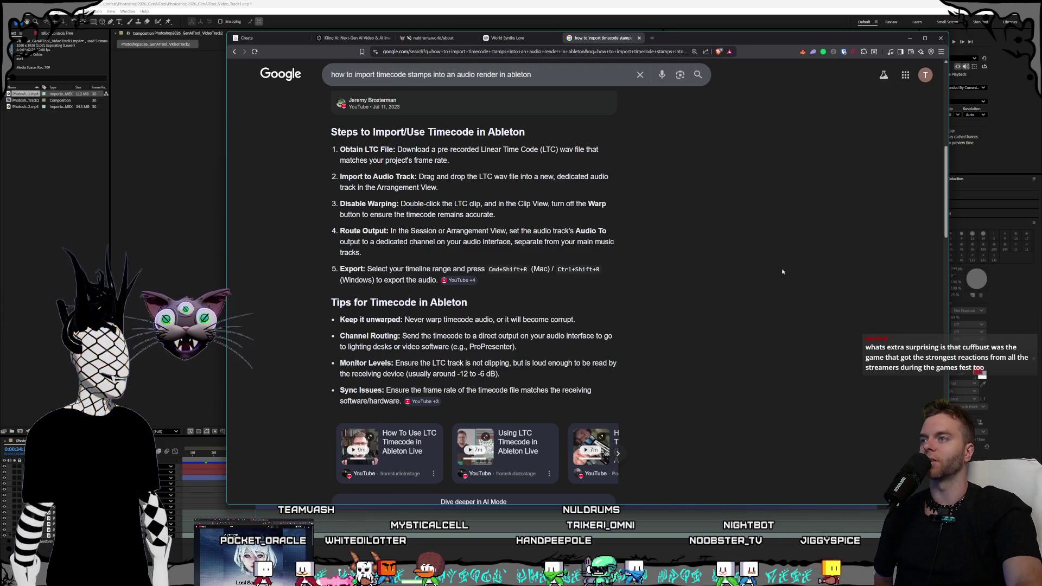
pyautogui.click(505, 36)
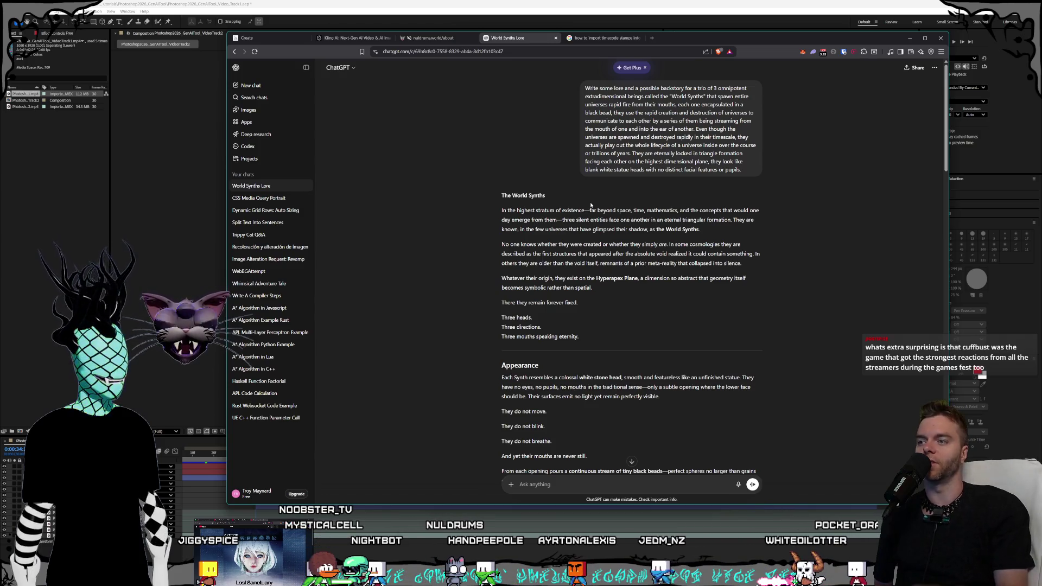
pyautogui.scroll(-15, 613, 211)
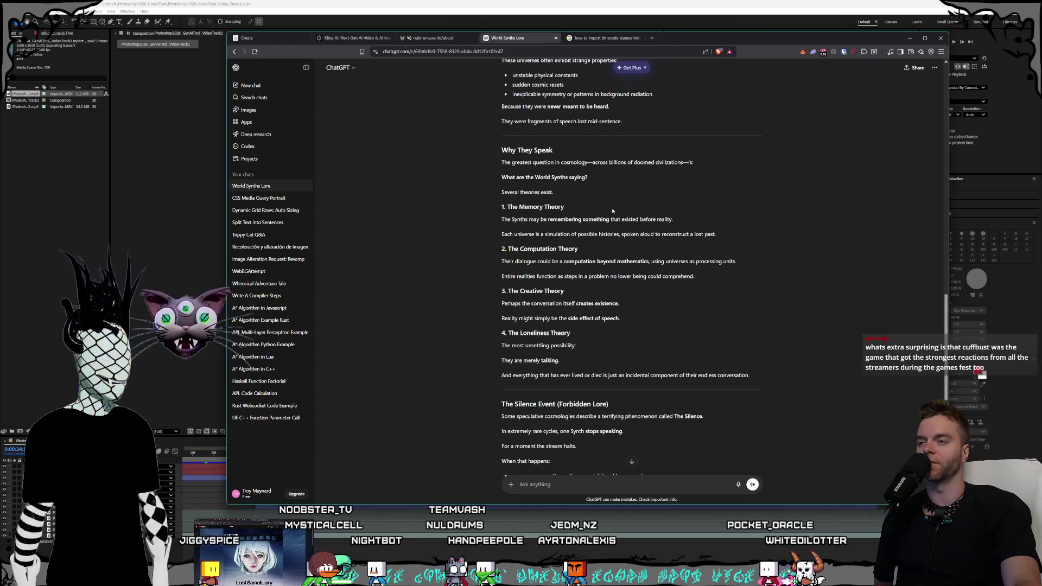
pyautogui.scroll(-8, 602, 210)
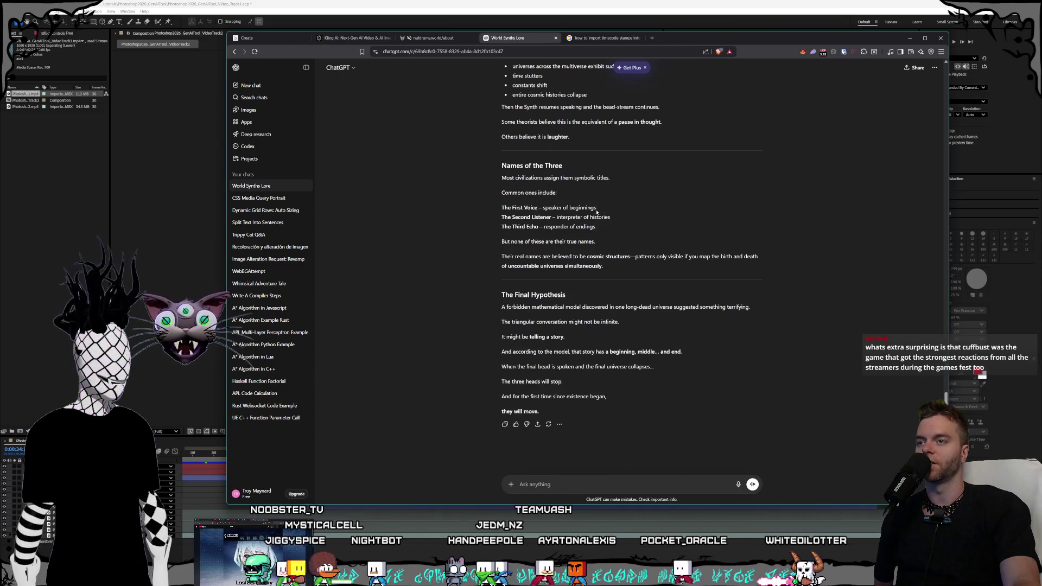
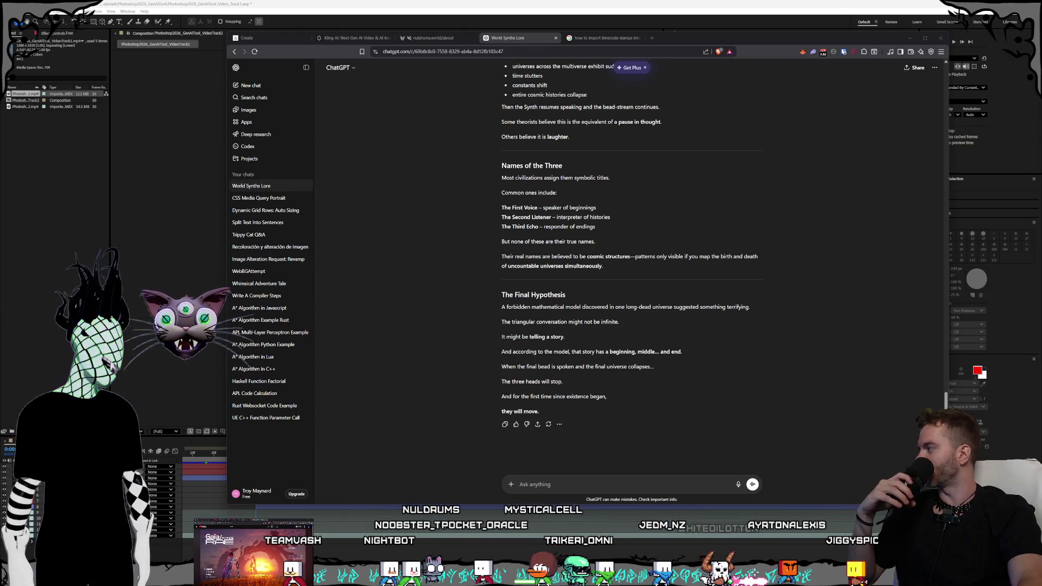
# Bring the Skeleseller trailer's browser window to the front and move it to an easy-to-watch spot
pyautogui.hotkey('alt', 'Tab')
pyautogui.moveTo(324, 22)
pyautogui.mouseDown()
pyautogui.moveTo(295, 64)
pyautogui.moveTo(309, 55)
pyautogui.mouseUp()
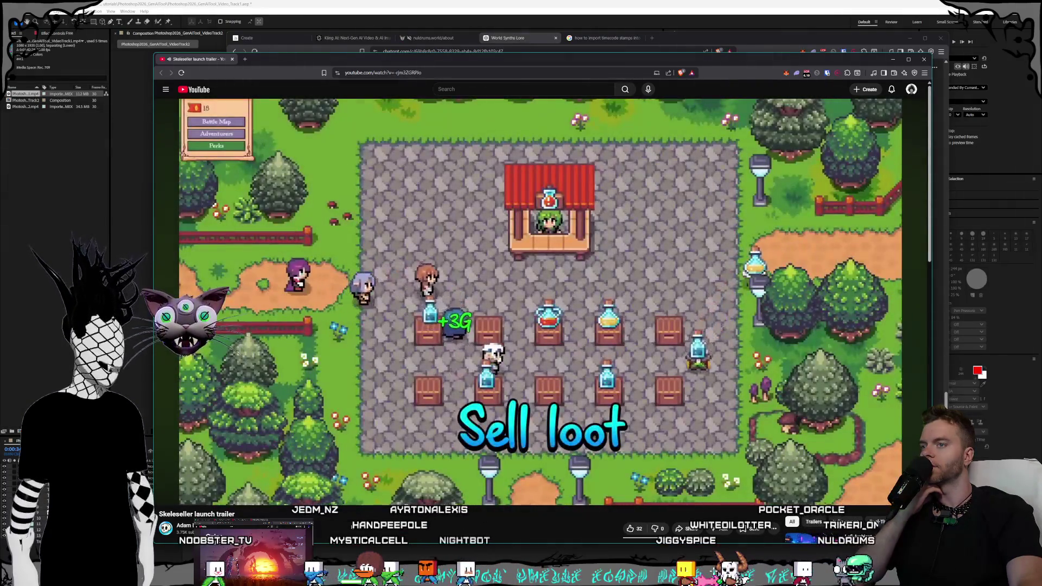
# Play the Skeleseller launch trailer through to its 'Feed this guy' slime scene, then start a new tab
pyautogui.moveTo(341, 430)
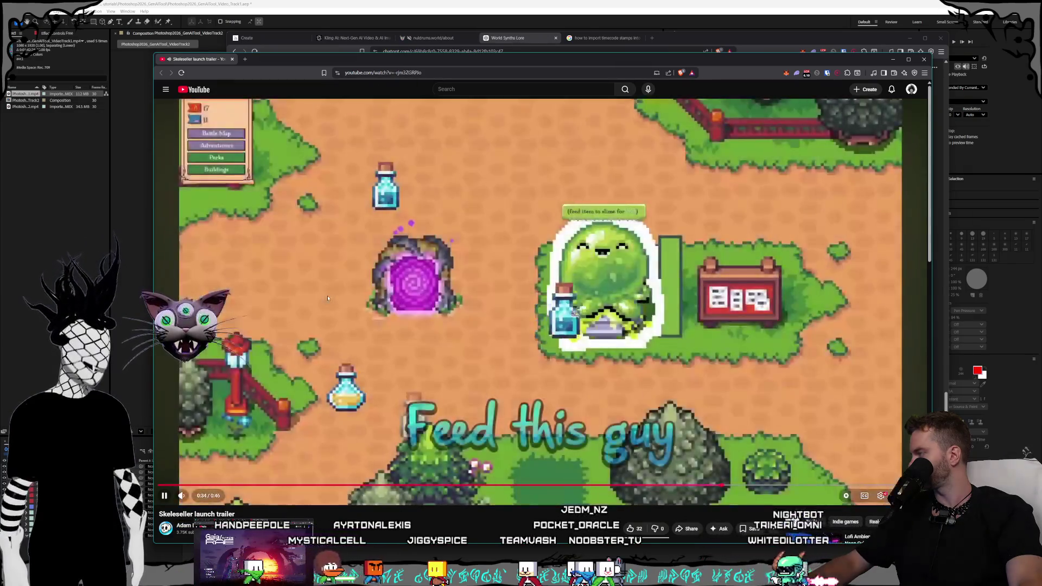
pyautogui.press('space')
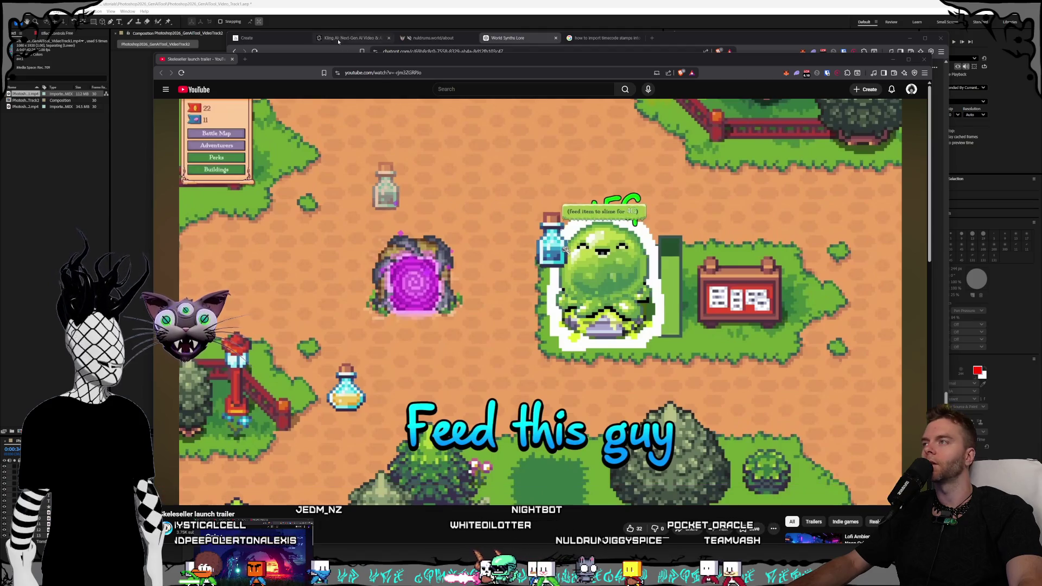
pyautogui.click(245, 59)
# Search Google for 'skeleseller steam' and scroll to the Steam store and SteamDB results
pyautogui.write('sk')
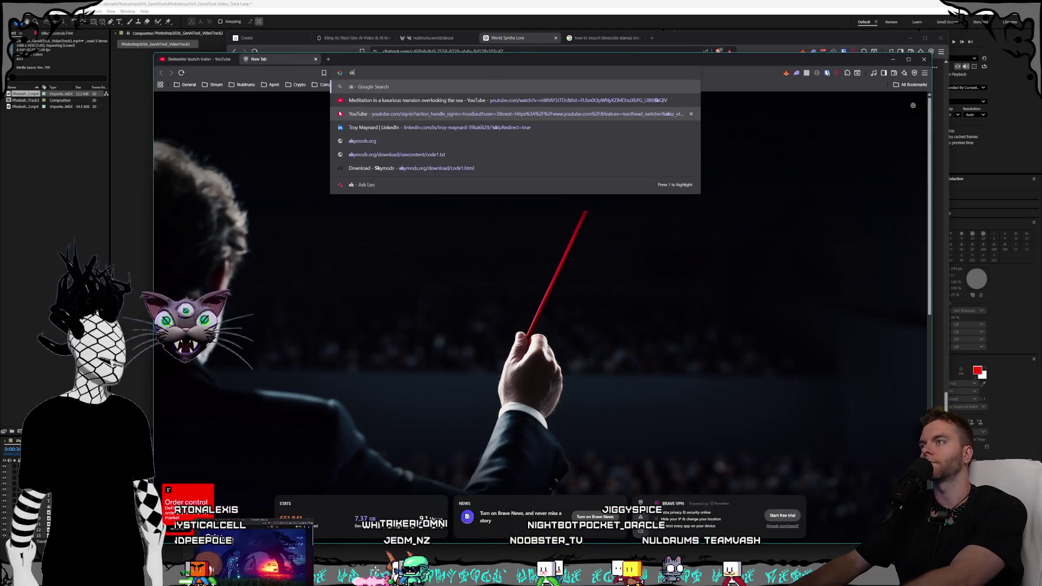
pyautogui.write('eleseller steam')
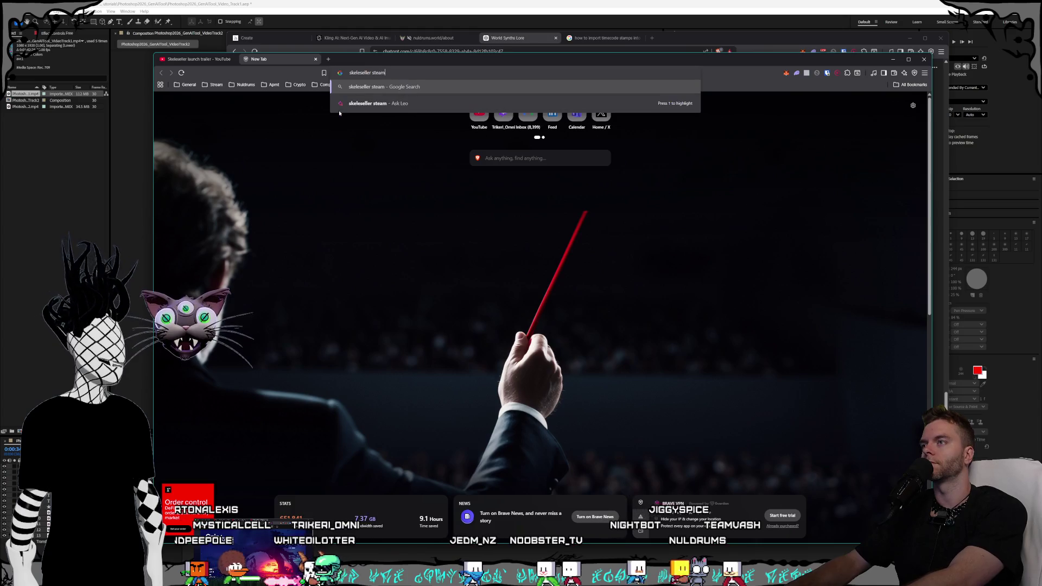
pyautogui.press('Return')
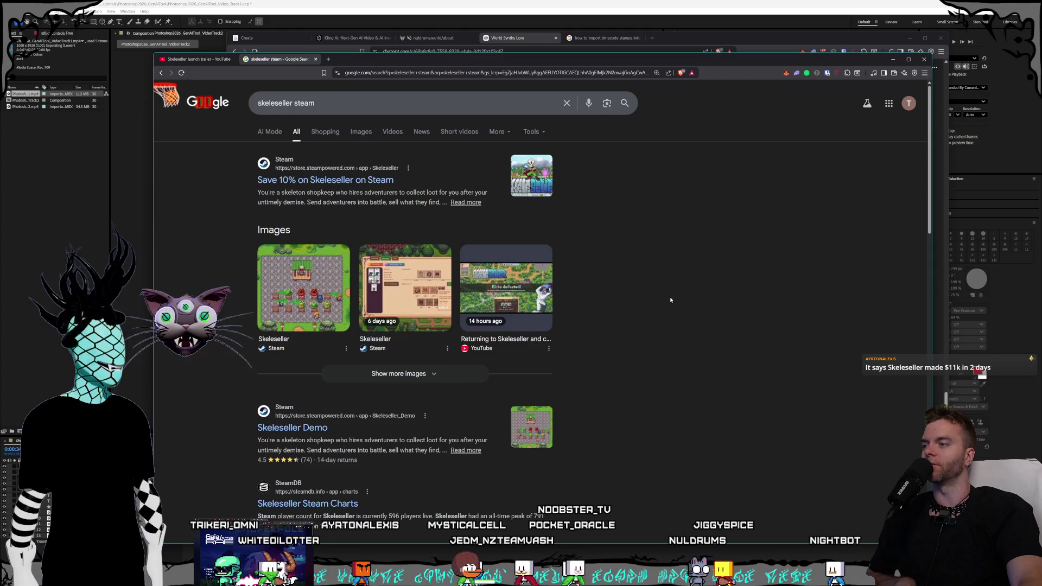
pyautogui.scroll(-2, 671, 299)
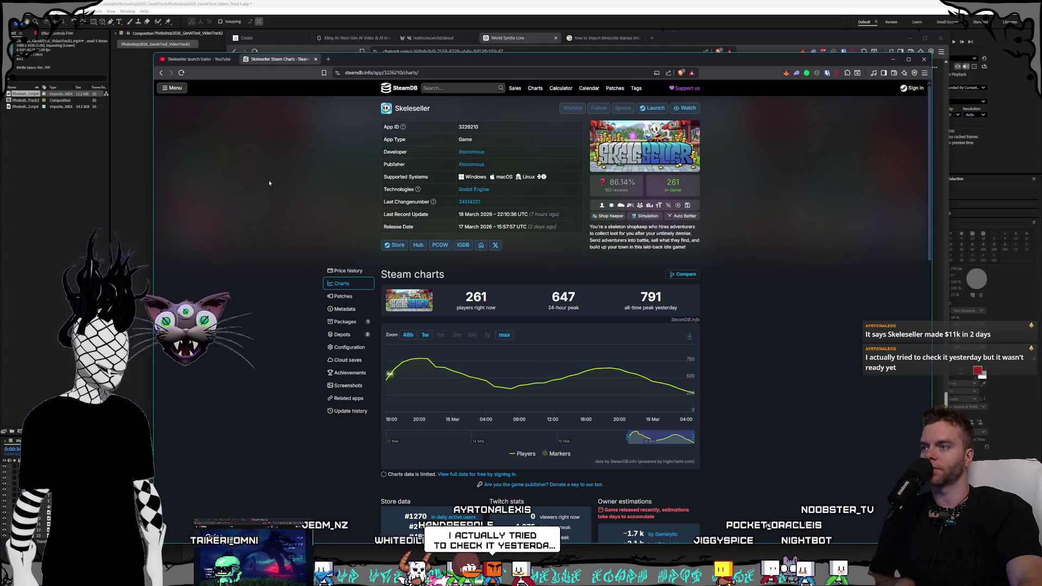
# Review Skeleseller's SteamDB player counts (261 now, 791 peak), then close the page and trailer window
pyautogui.scroll(-1, 283, 179)
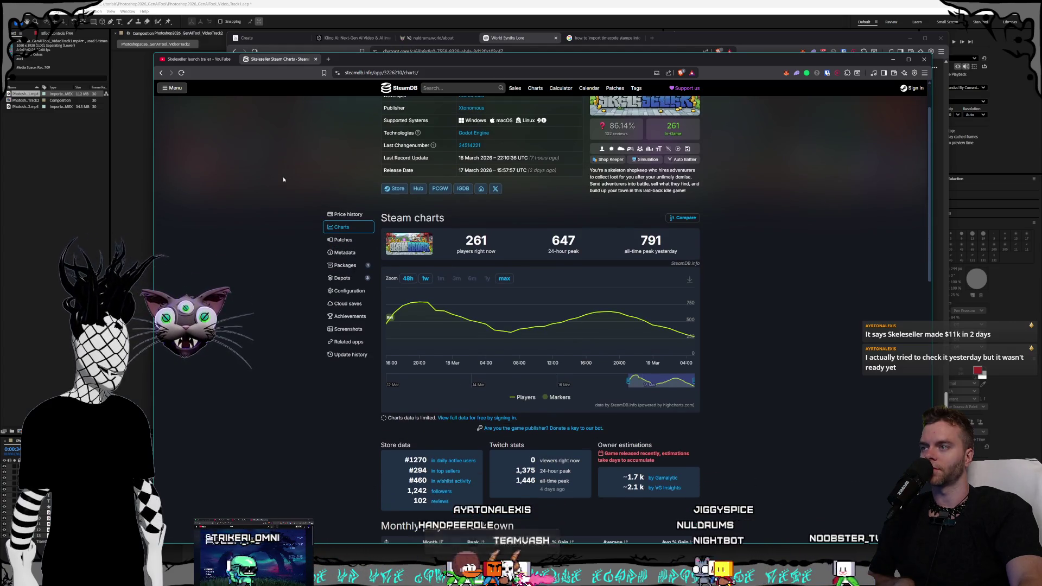
pyautogui.scroll(1, 284, 180)
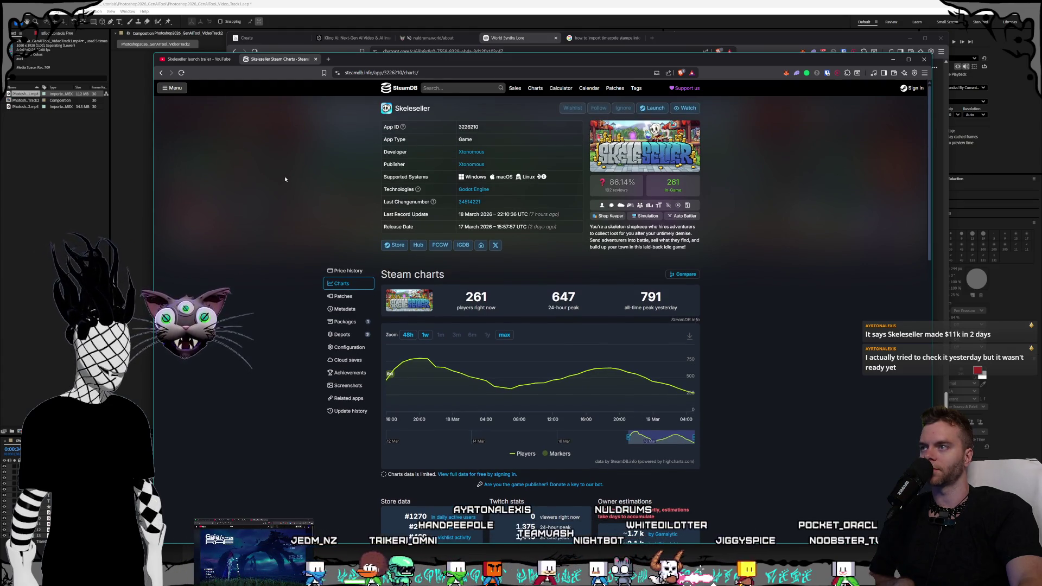
pyautogui.click(314, 59)
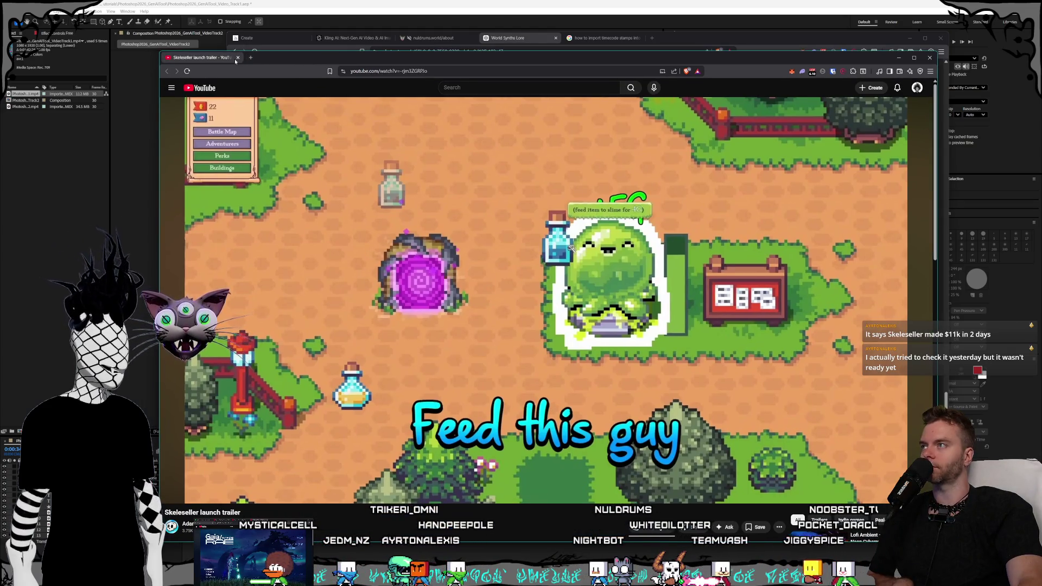
pyautogui.click(237, 58)
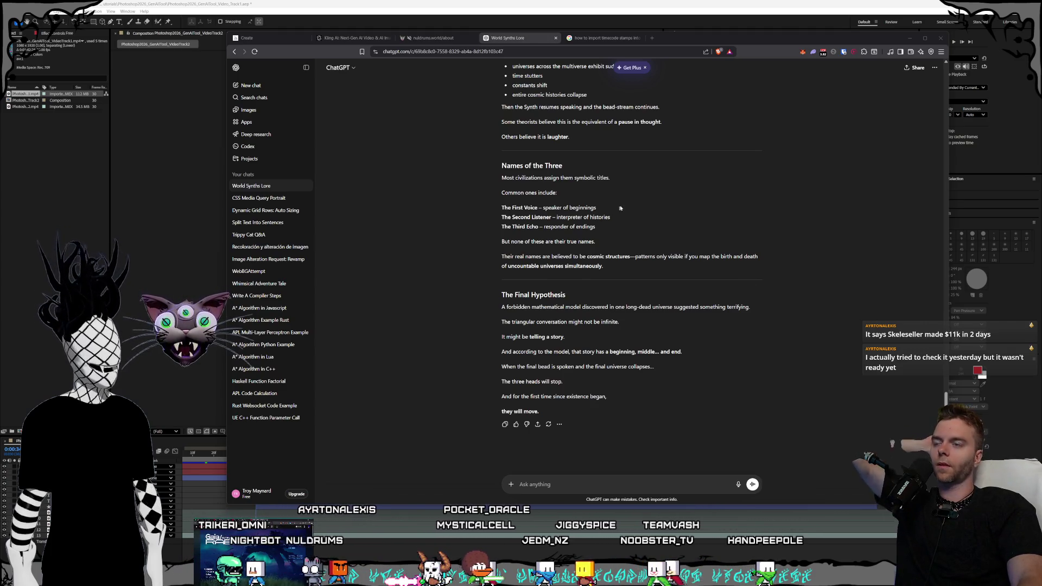
# Flip between the timecode search and World Synths Lore chat tabs, then return to After Effects
pyautogui.click(602, 38)
pyautogui.click(532, 39)
pyautogui.click(602, 38)
pyautogui.click(520, 39)
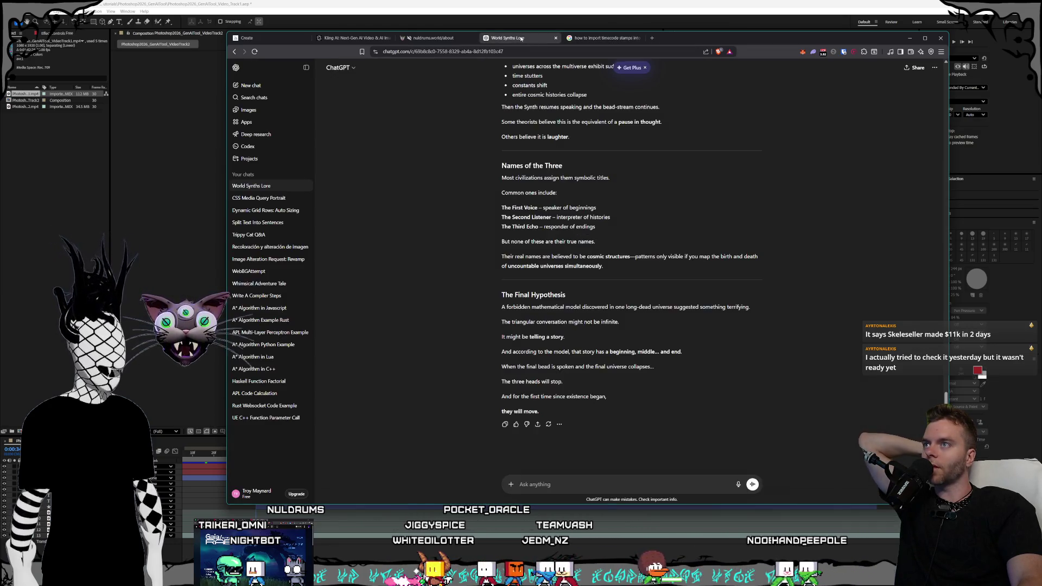
pyautogui.click(598, 4)
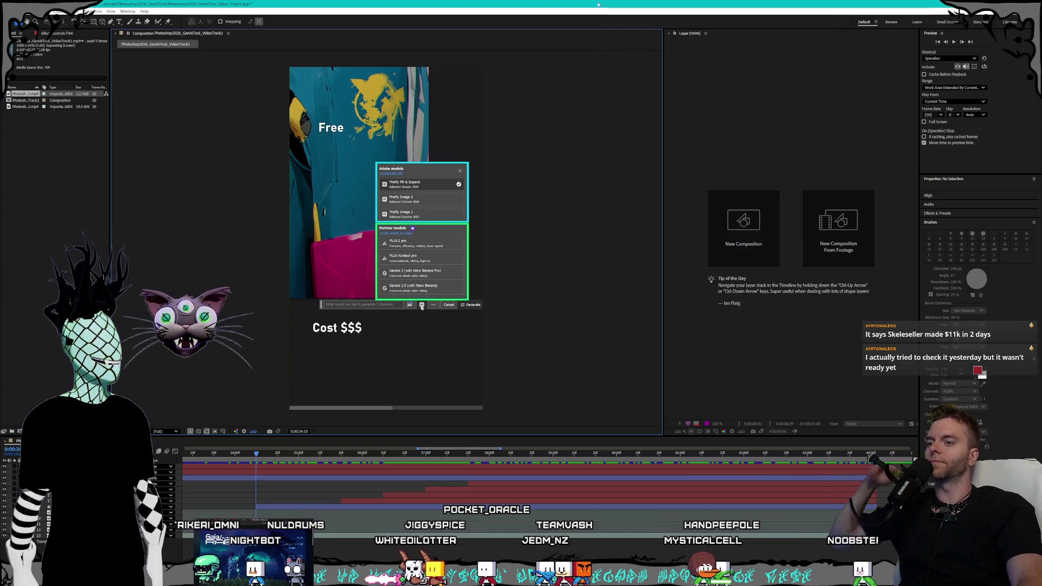
# Show the full composition length in the timeline and scrub to around 36 seconds
pyautogui.click(283, 452)
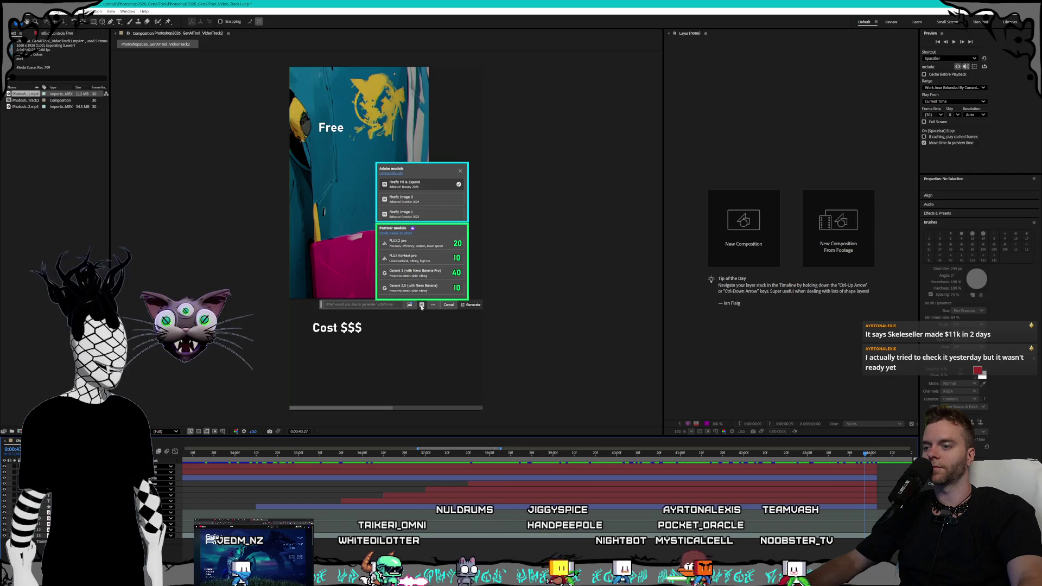
pyautogui.press(';')
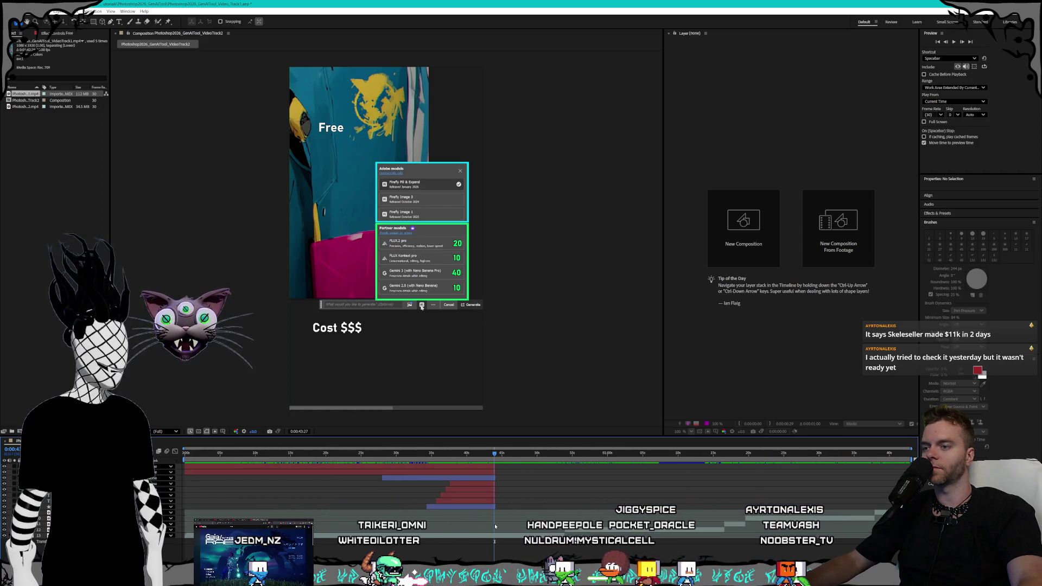
pyautogui.moveTo(458, 452)
pyautogui.mouseDown()
pyautogui.moveTo(590, 453)
pyautogui.moveTo(378, 452)
pyautogui.mouseUp()
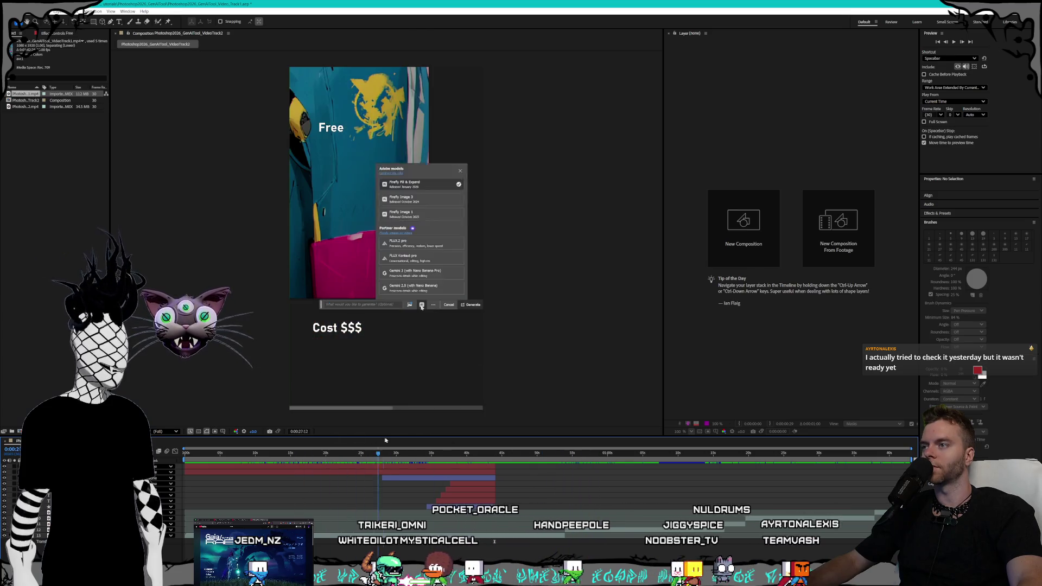
pyautogui.moveTo(484, 449)
pyautogui.mouseDown()
pyautogui.moveTo(429, 446)
pyautogui.moveTo(446, 445)
pyautogui.mouseUp()
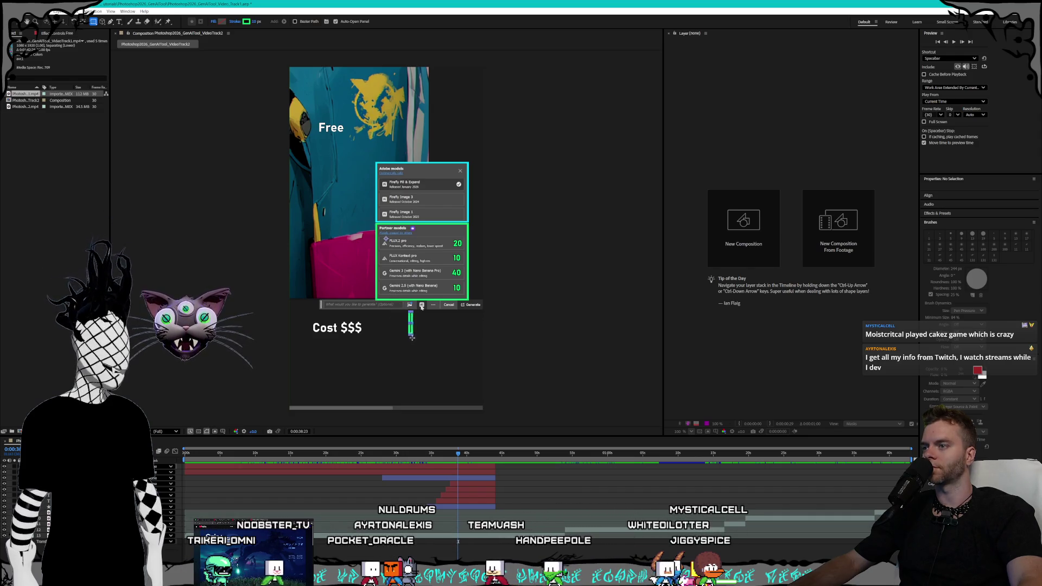
# Draw a thin green line below the model menu, rotated about 50° and scaled to about 69%
pyautogui.moveTo(412, 336); pyautogui.dragTo(410, 359)
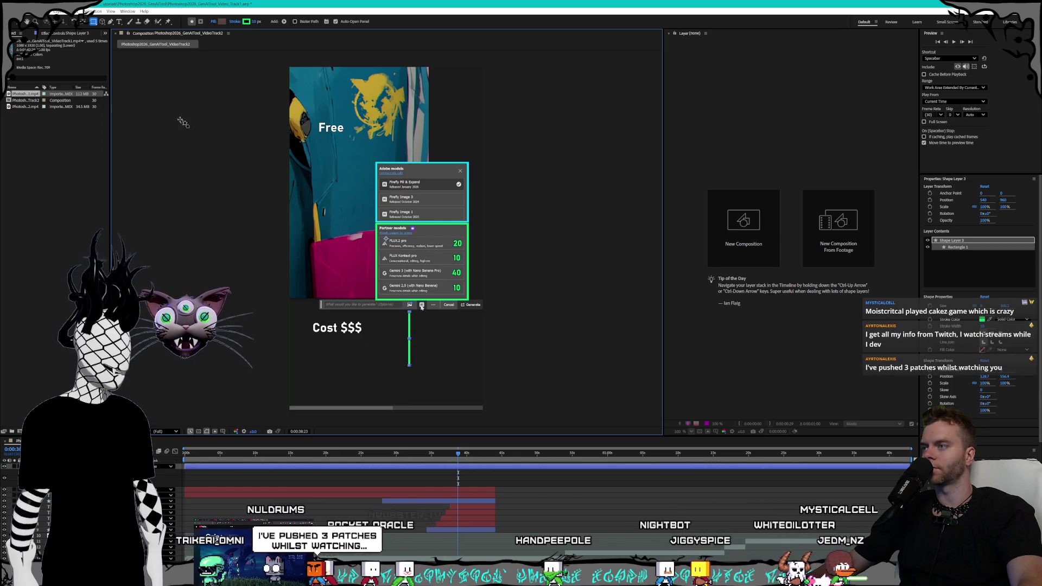
pyautogui.press('v')
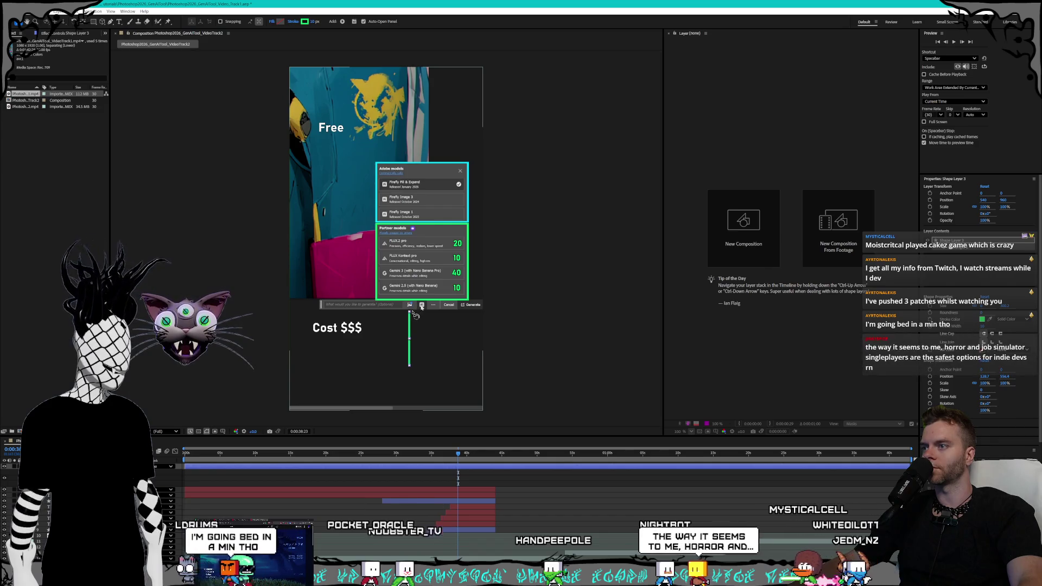
pyautogui.moveTo(415, 313)
pyautogui.mouseDown()
pyautogui.moveTo(419, 337)
pyautogui.moveTo(406, 313)
pyautogui.mouseUp()
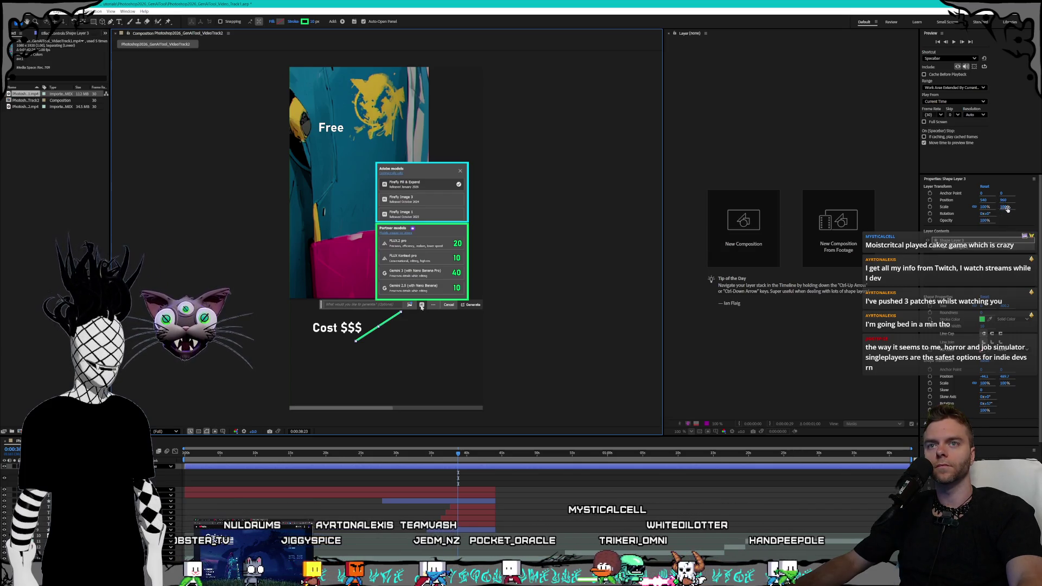
pyautogui.moveTo(1005, 208)
pyautogui.mouseDown()
pyautogui.moveTo(994, 207)
pyautogui.moveTo(1004, 210)
pyautogui.mouseUp()
pyautogui.click(975, 207)
pyautogui.click(982, 207)
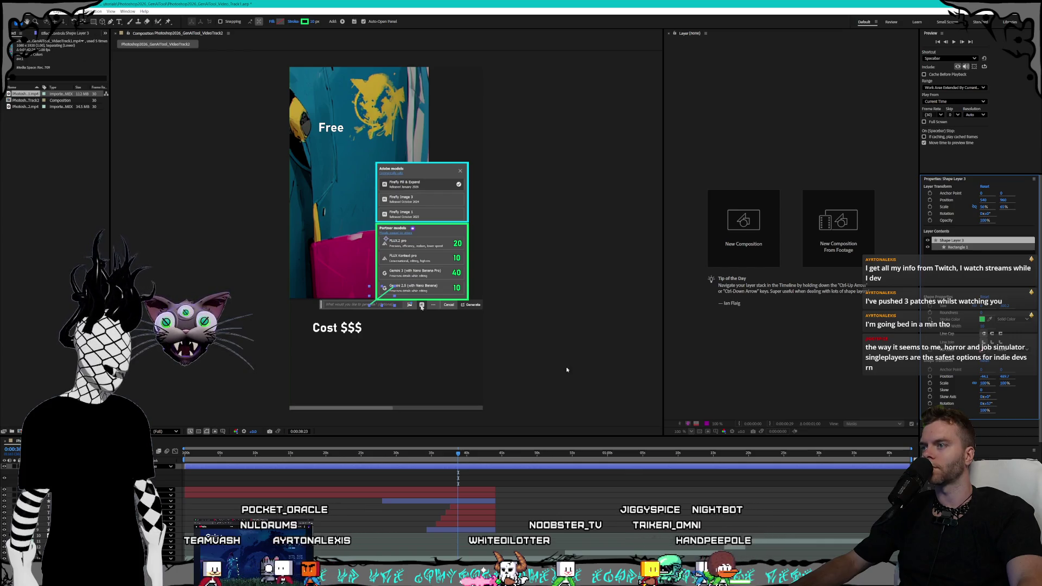
# Move the green line down-left toward Cost $$$ and nudge the Cost $$$ label into place
pyautogui.moveTo(365, 299)
pyautogui.mouseDown()
pyautogui.moveTo(356, 317)
pyautogui.moveTo(385, 319)
pyautogui.mouseUp()
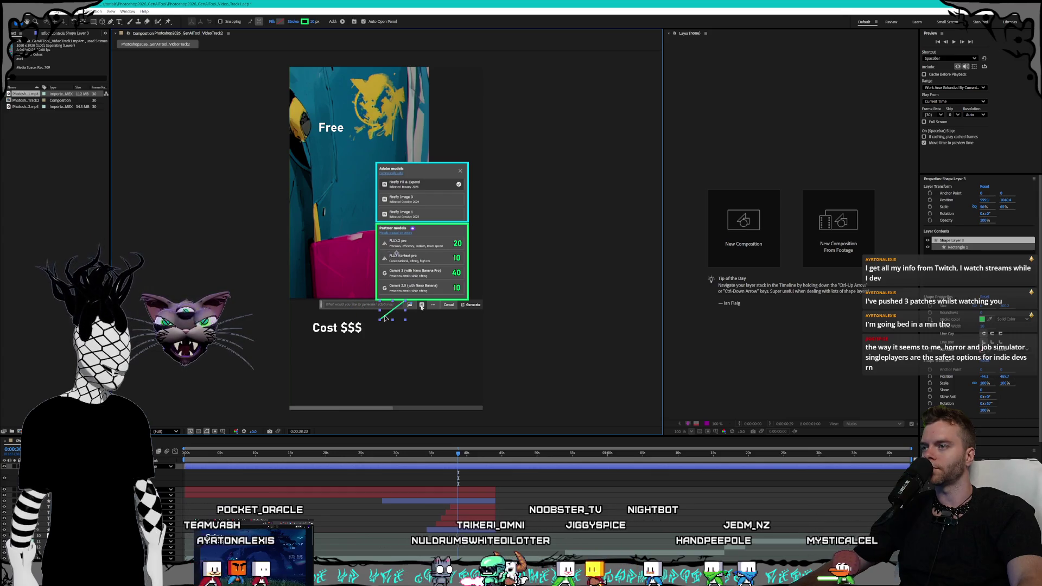
pyautogui.moveTo(331, 328); pyautogui.dragTo(358, 329)
pyautogui.moveTo(347, 328); pyautogui.dragTo(345, 326)
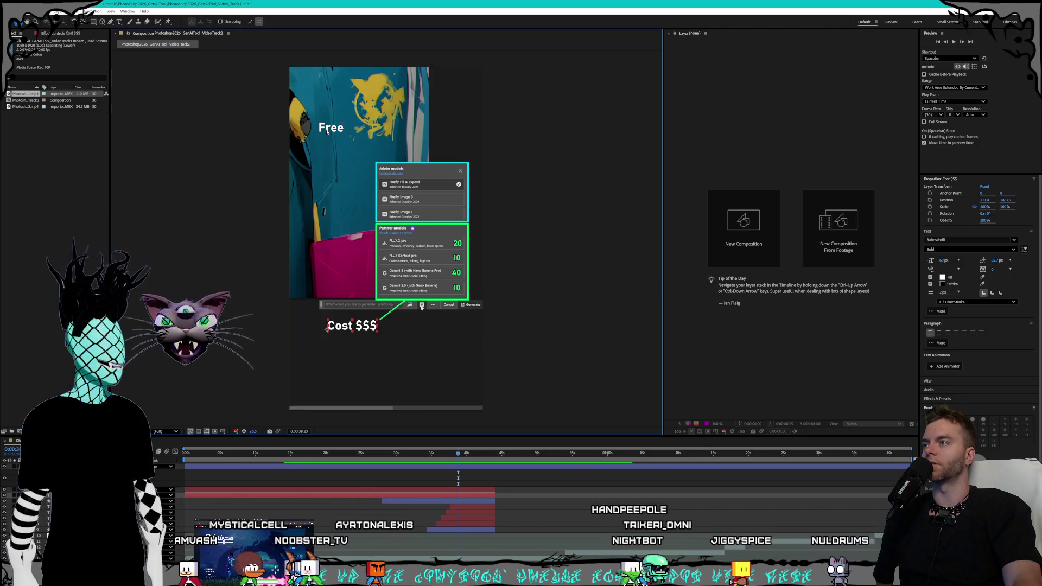
pyautogui.click(343, 131)
# Move the Free label slightly down and right, then reselect the green line
pyautogui.moveTo(343, 132); pyautogui.dragTo(342, 137)
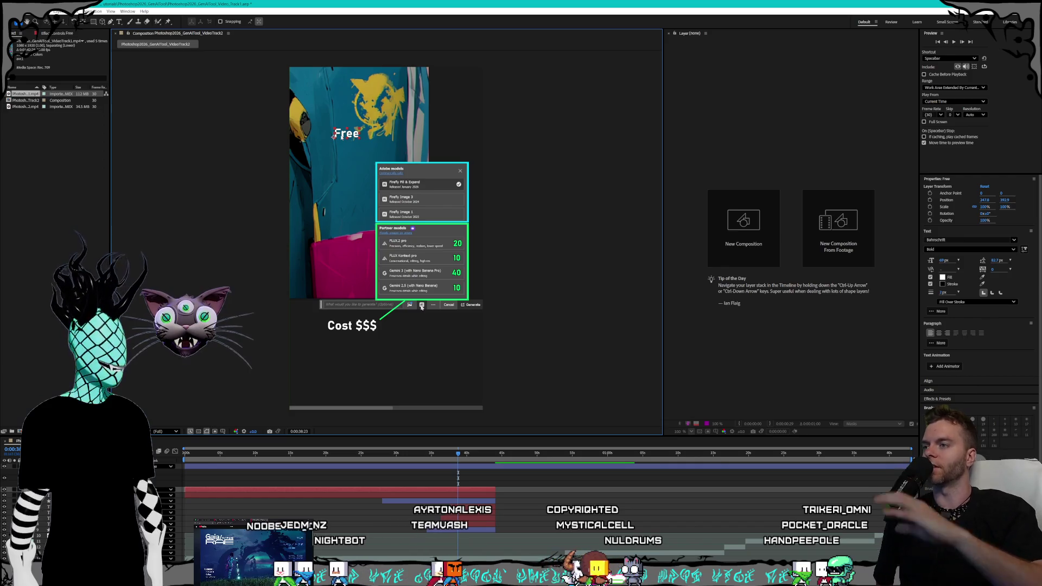
pyautogui.click(390, 314)
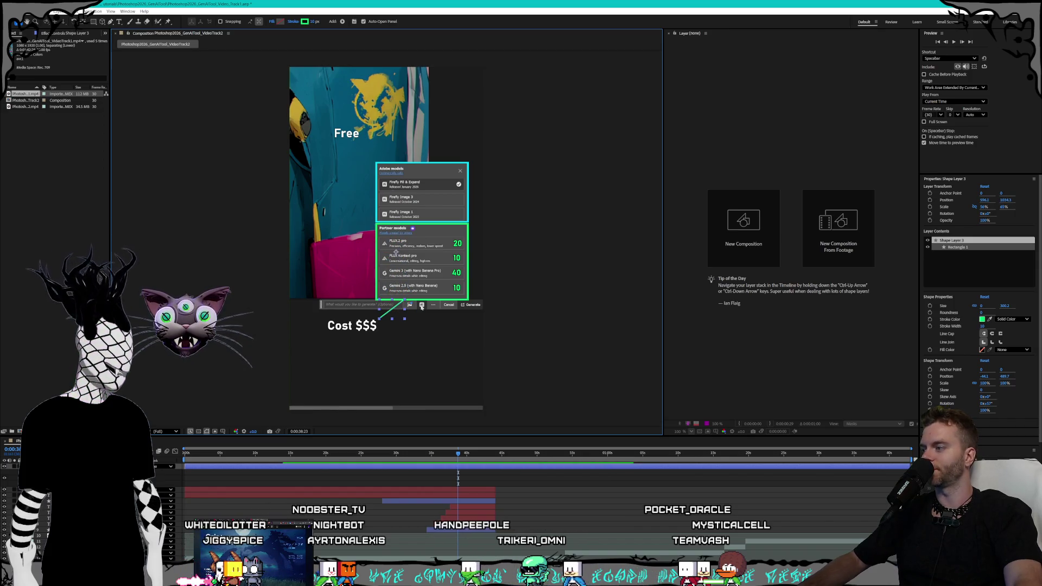
pyautogui.hotkey('ctrl', 'Up')
# Duplicate the green line and move the copy up beside the Free label
pyautogui.hotkey('ctrl', 'Down')
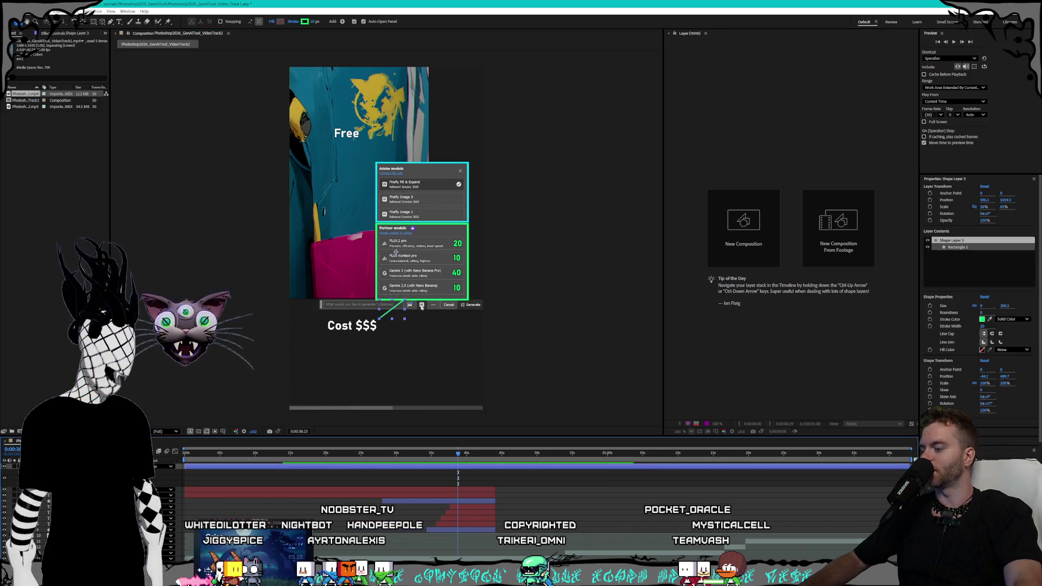
pyautogui.hotkey('ctrl', 'd')
pyautogui.hotkey('ctrl', 'z')
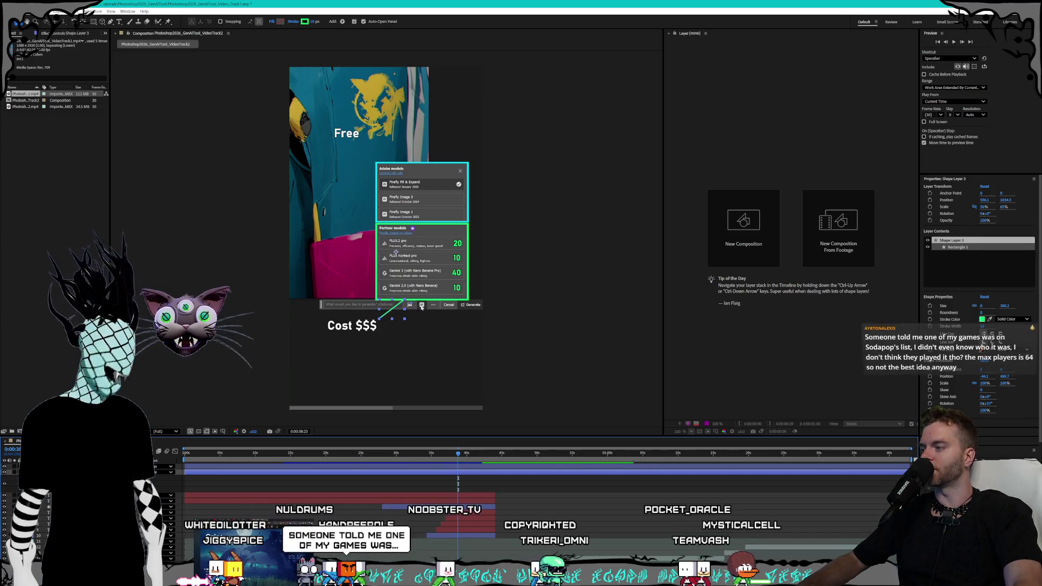
pyautogui.moveTo(388, 315); pyautogui.dragTo(395, 177)
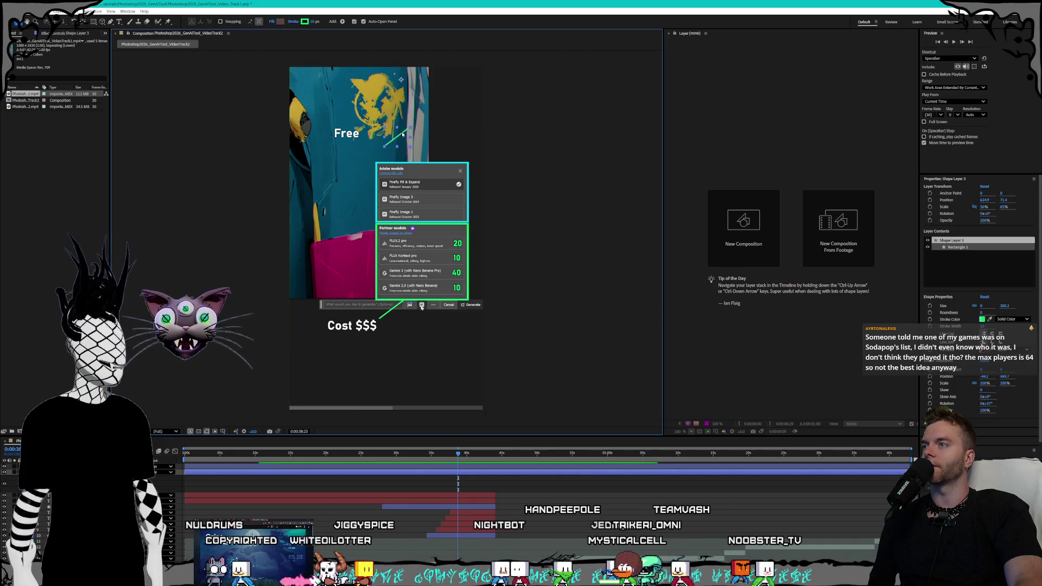
pyautogui.moveTo(402, 134); pyautogui.dragTo(412, 132)
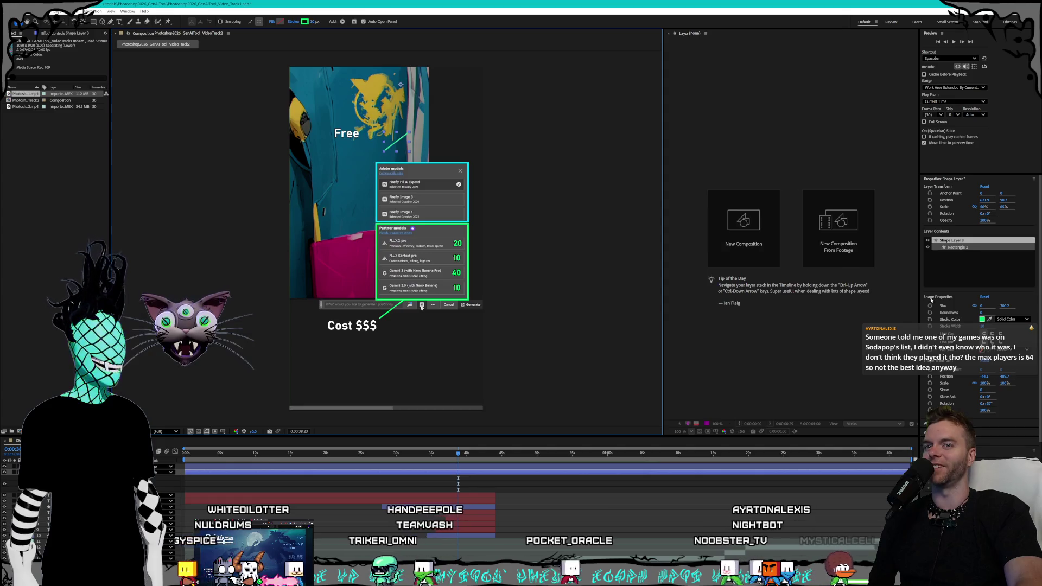
# Slant the copied line from Free down to the menu and shift Free right to meet it
pyautogui.press('g')
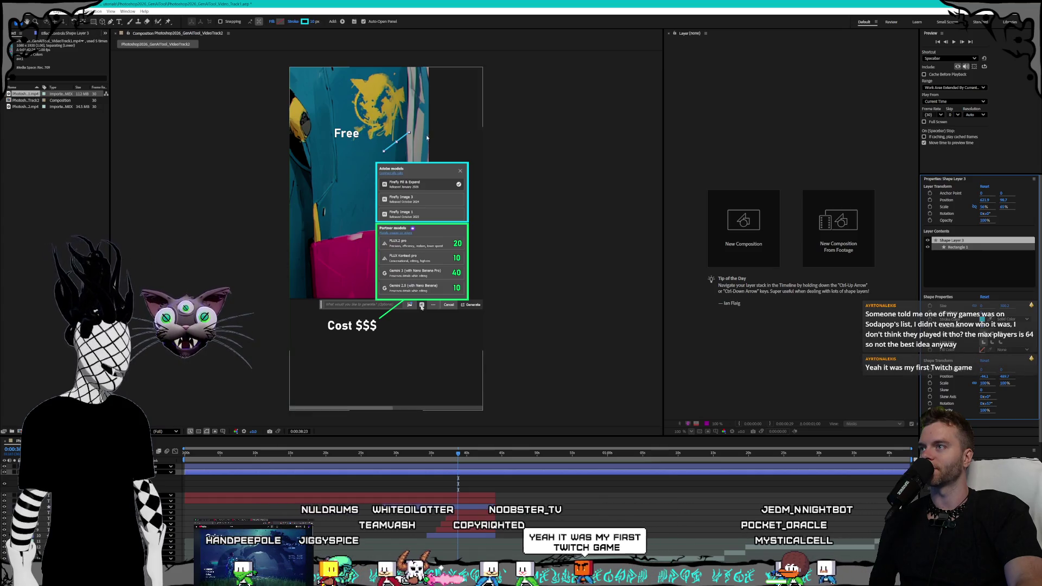
pyautogui.moveTo(409, 133); pyautogui.dragTo(420, 170)
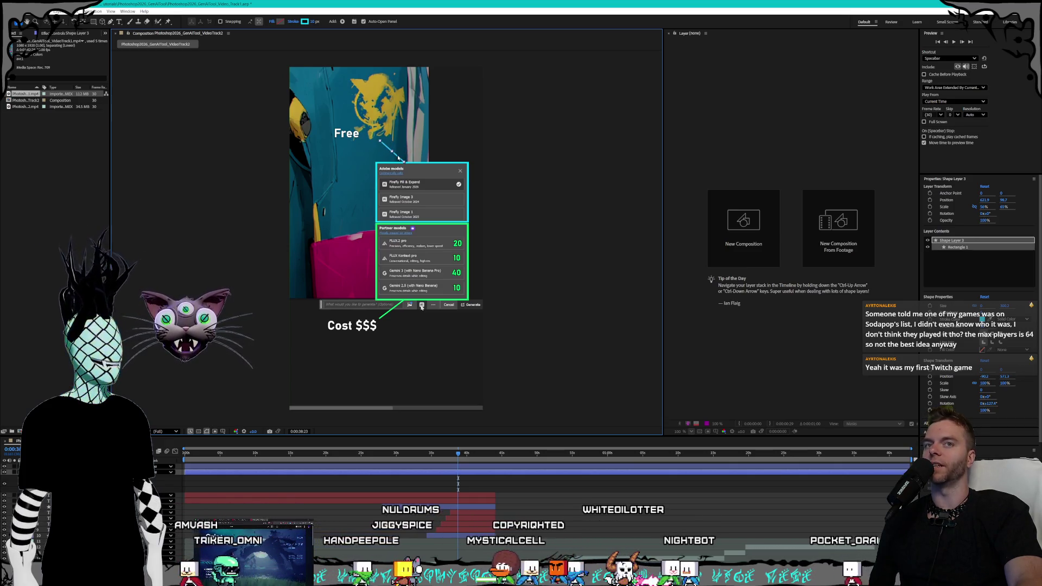
pyautogui.moveTo(343, 136); pyautogui.dragTo(360, 139)
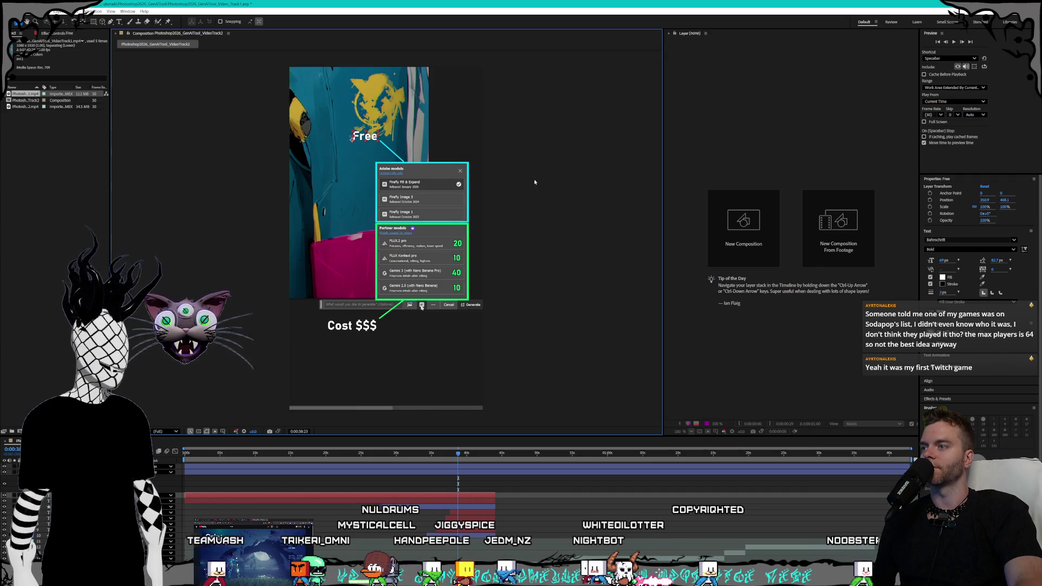
# Deselect all layers and drag the ChatTDT: Tower Defense Twitch Steam page window onto the screen
pyautogui.click(567, 100)
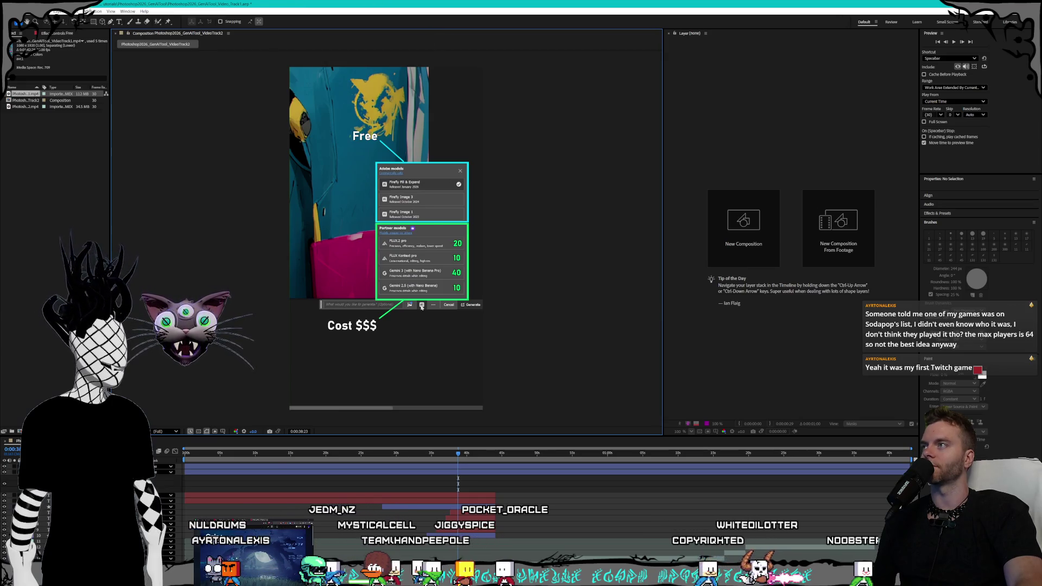
pyautogui.click(16, 11)
pyautogui.click(44, 162)
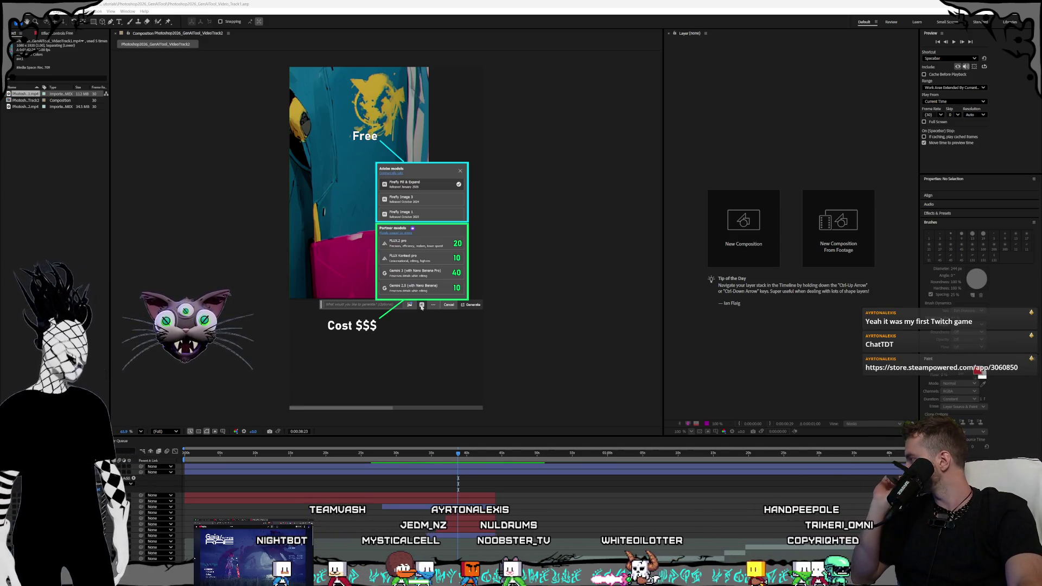
pyautogui.moveTo(0, 146)
pyautogui.mouseDown()
pyautogui.moveTo(464, 84)
pyautogui.moveTo(493, 33)
pyautogui.mouseUp()
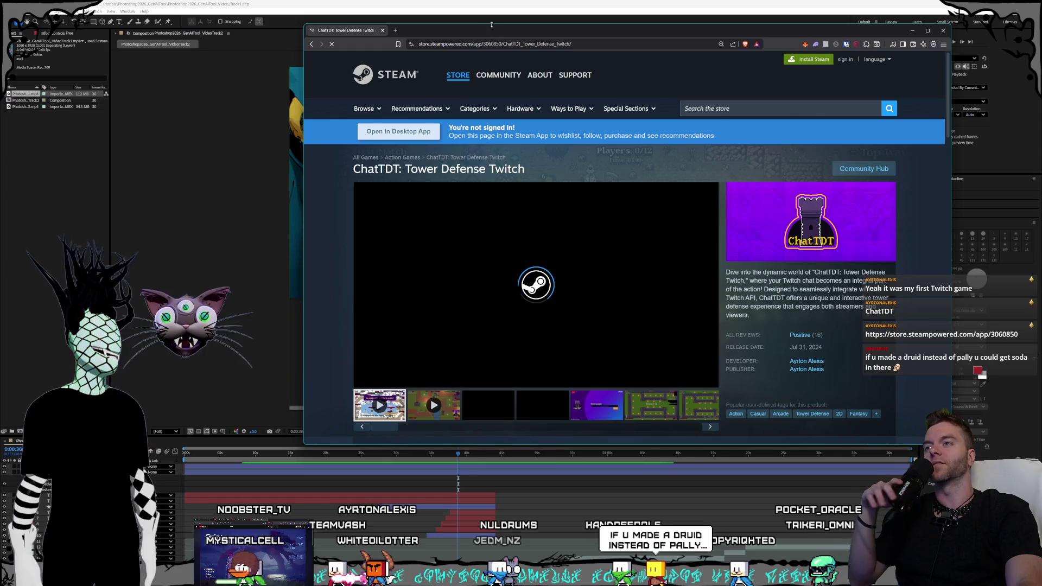
# Nudge the Steam window lower and play the ChatTDT trailer full screen
pyautogui.moveTo(491, 23); pyautogui.dragTo(493, 42)
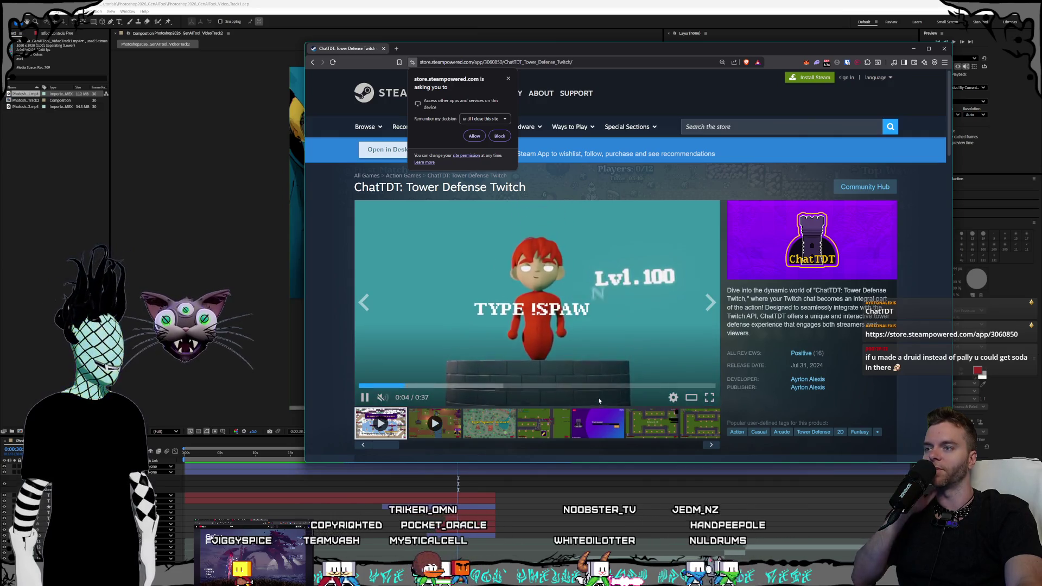
pyautogui.click(710, 398)
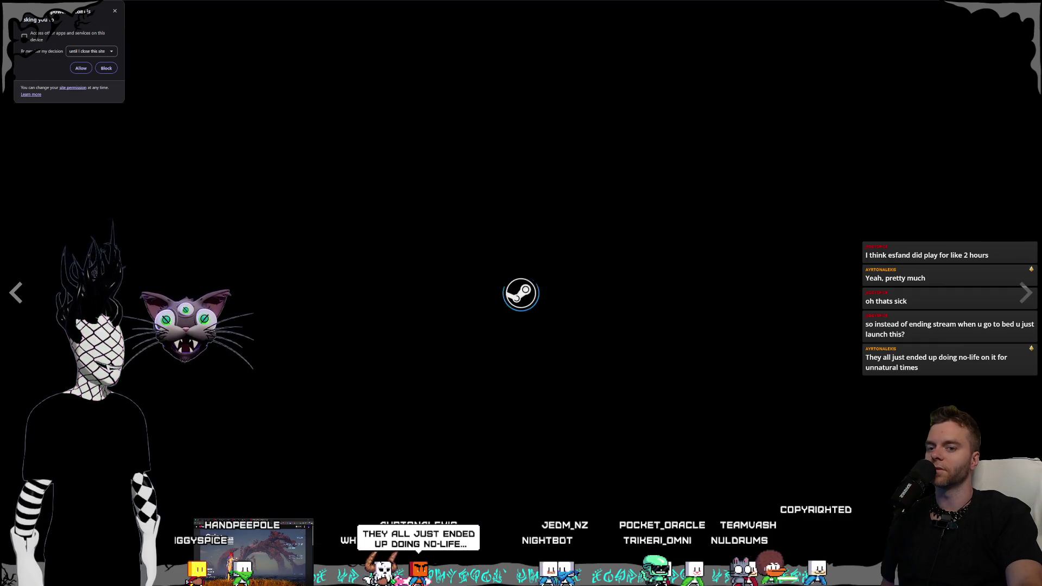
# Exit full screen, dismiss the permission popup, and expand the ChatTDT Features list via READ MORE
pyautogui.press('Escape')
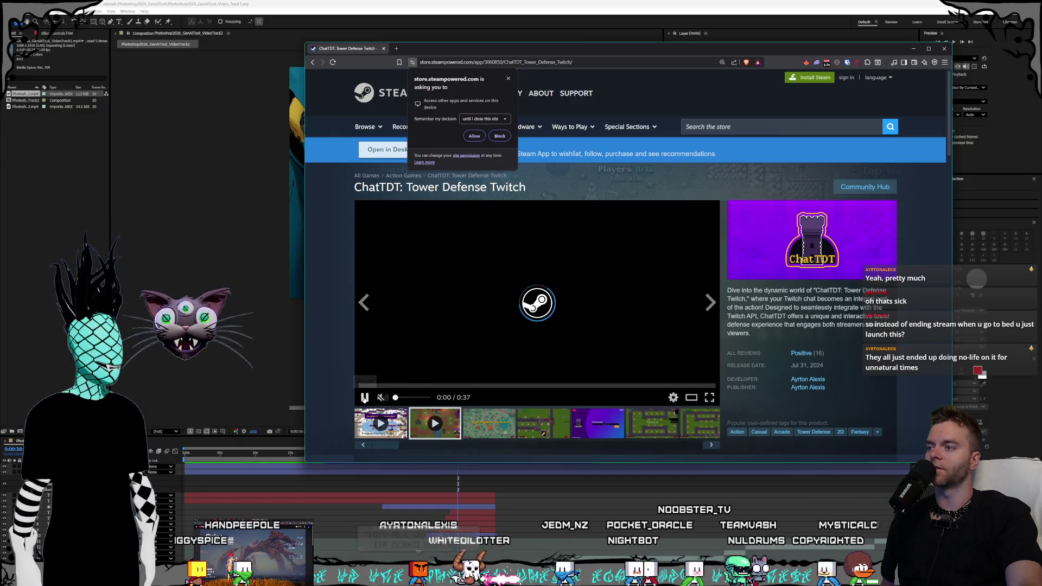
pyautogui.click(508, 80)
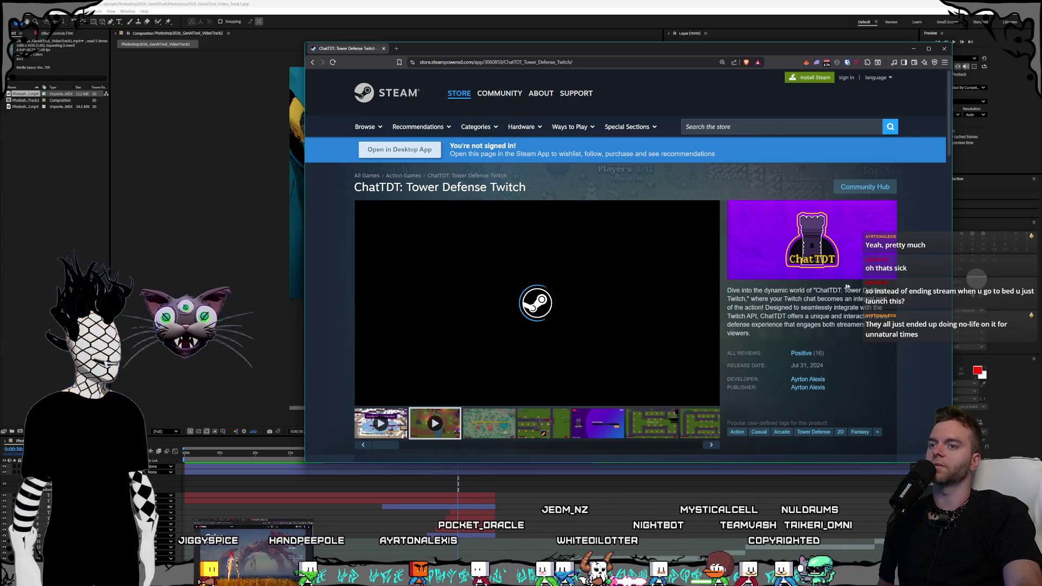
pyautogui.scroll(-8, 847, 286)
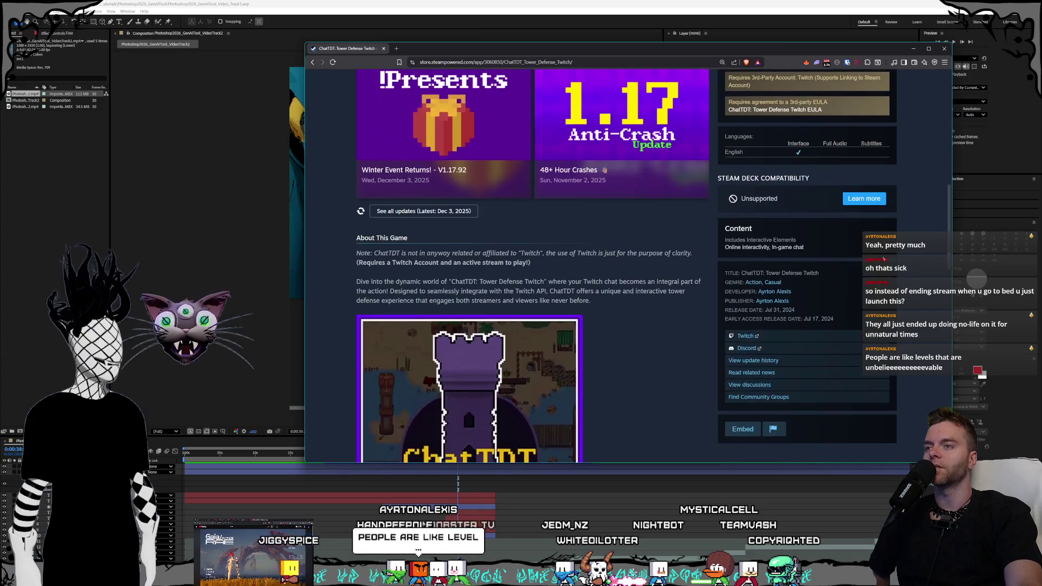
pyautogui.scroll(-6, 615, 282)
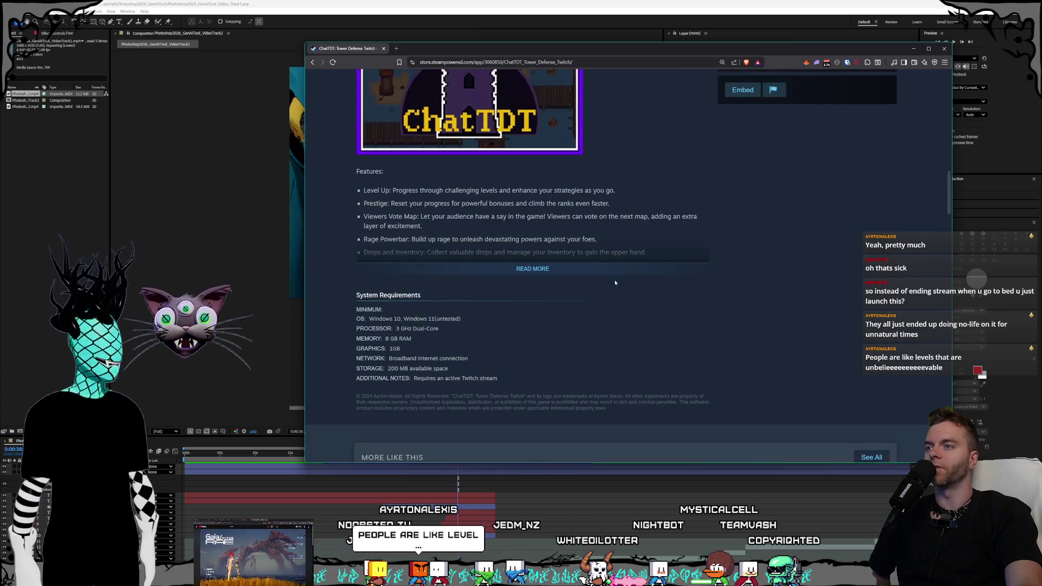
pyautogui.click(604, 274)
pyautogui.scroll(-3, 700, 293)
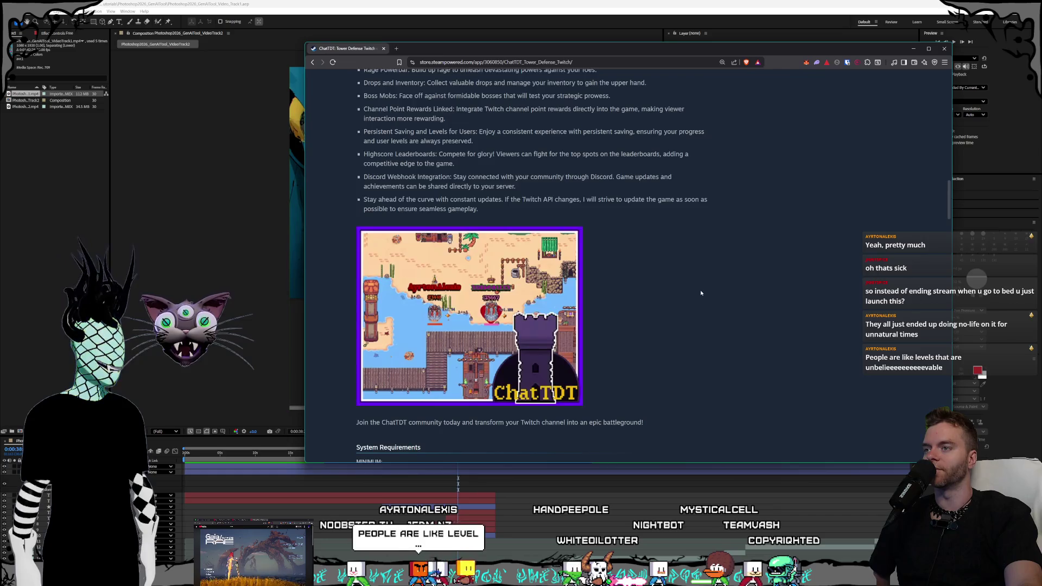